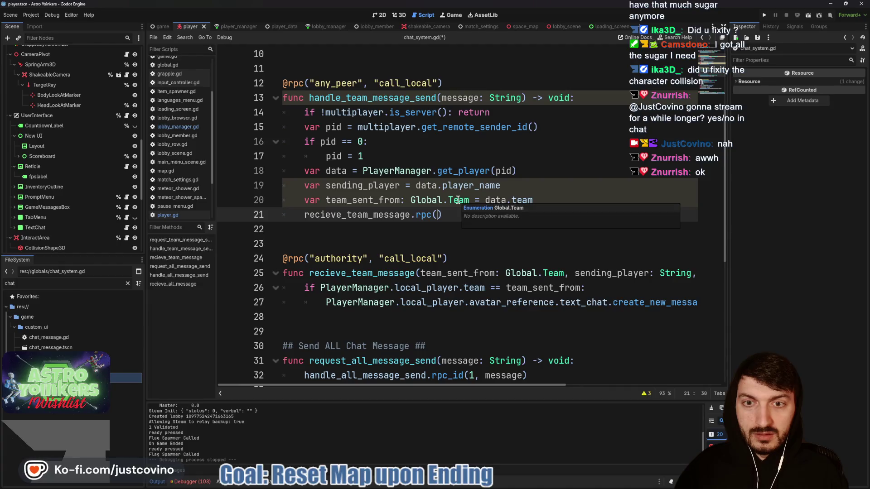
Step: Fill line 21's rpc() call with team_sent_from, sending_player and message, then save chat_system.gd
scroll(556, 173, "down", 4)
scroll(557, 173, "down", 2)
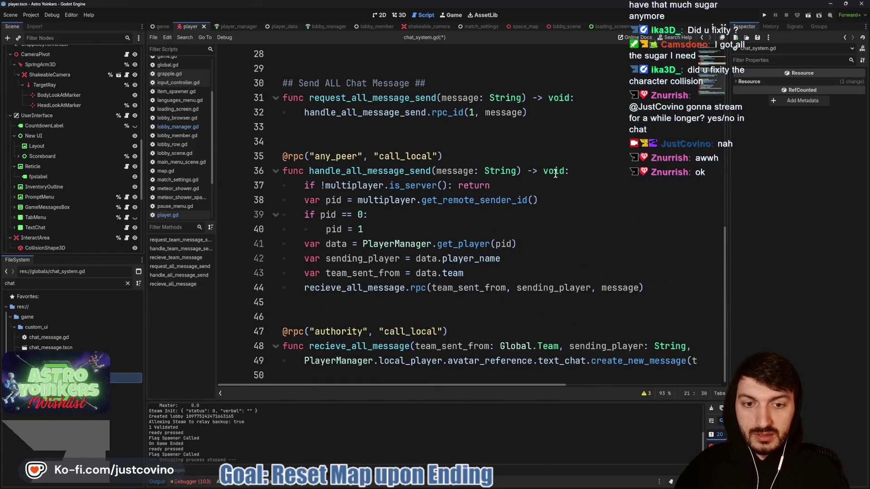
scroll(556, 175, "up", 7)
type("recieve_team_message.rpc(team")
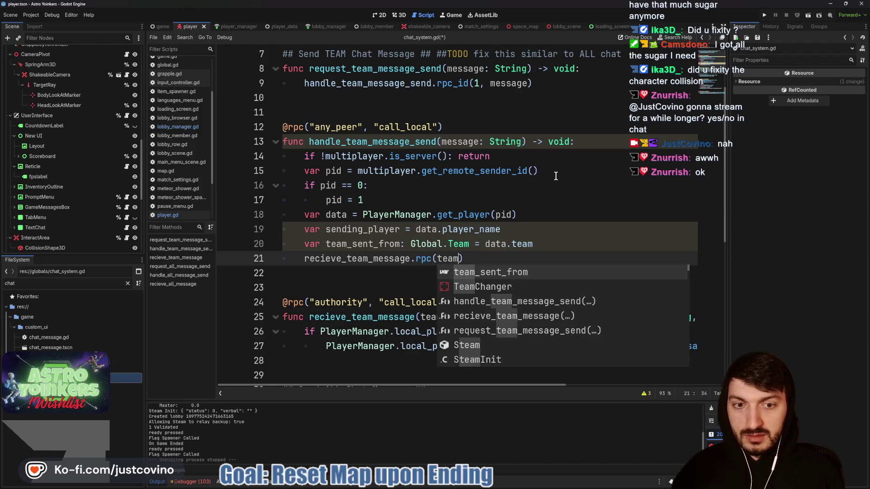
key("Return")
type(", s")
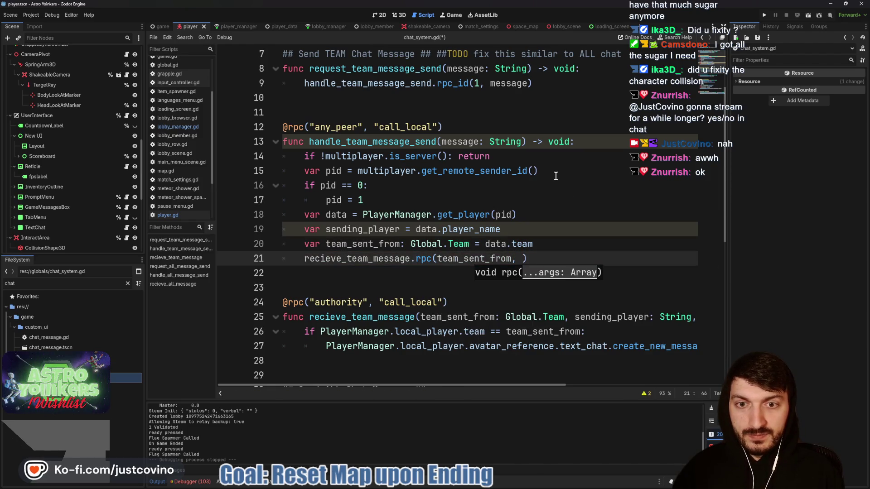
type("end")
key("Return")
type(", me")
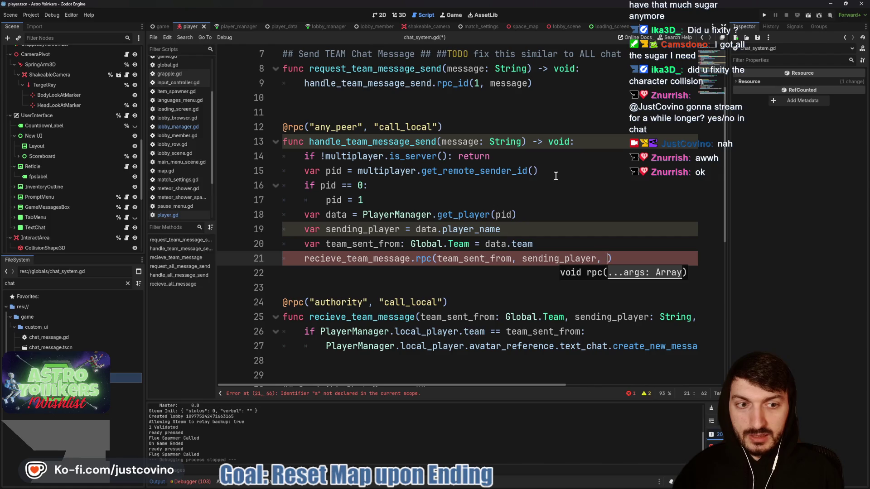
key("Return")
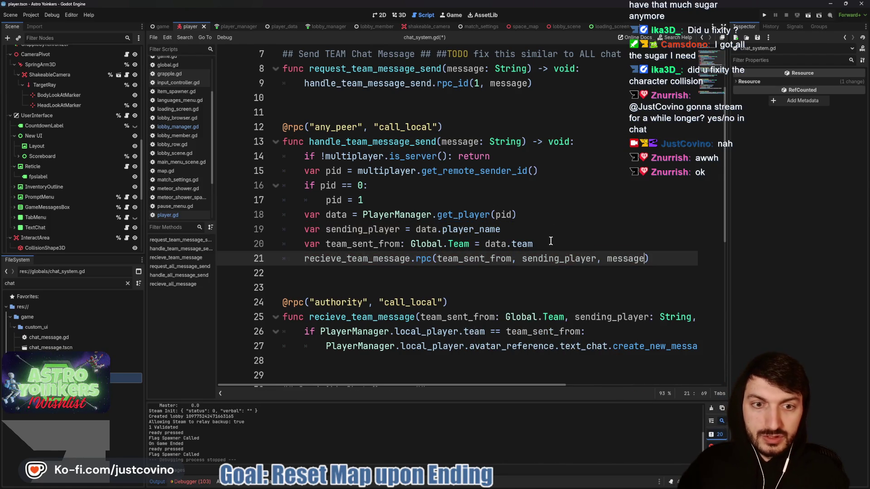
left_click(551, 241)
key("ctrl+s")
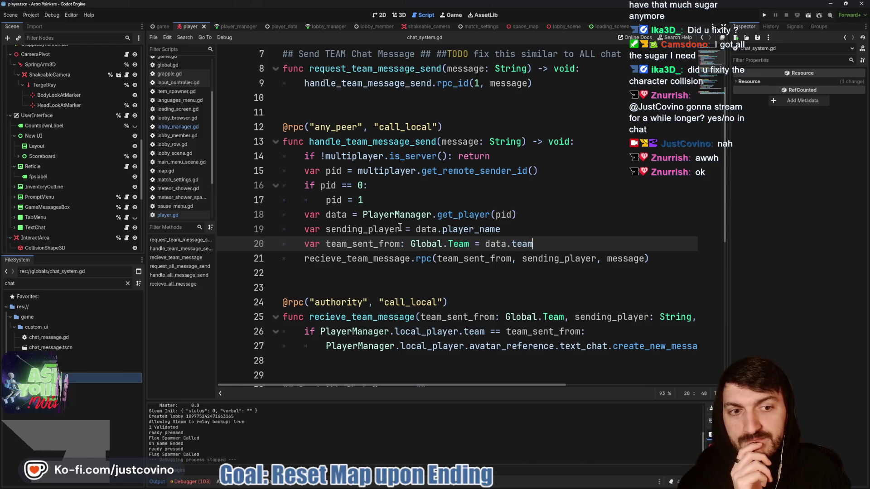
Step: Select the team chat code on lines 8–27 to copy it
scroll(321, 277, "down", 6)
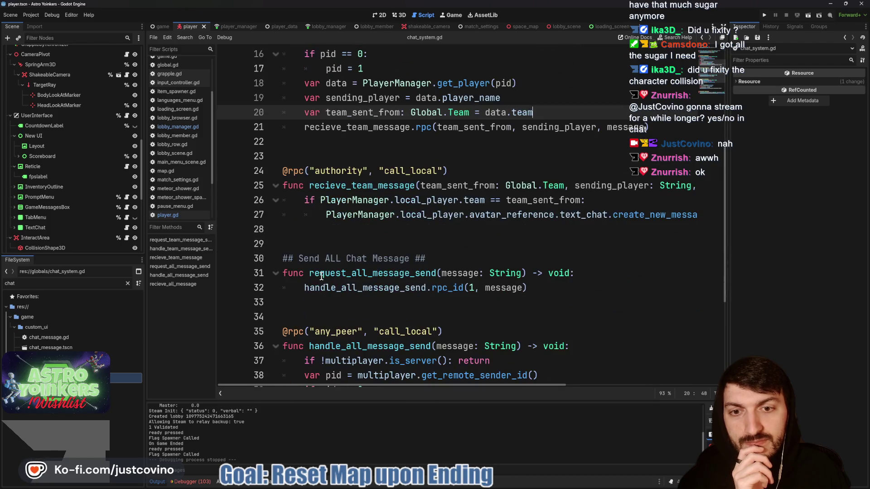
scroll(321, 271, "up", 4)
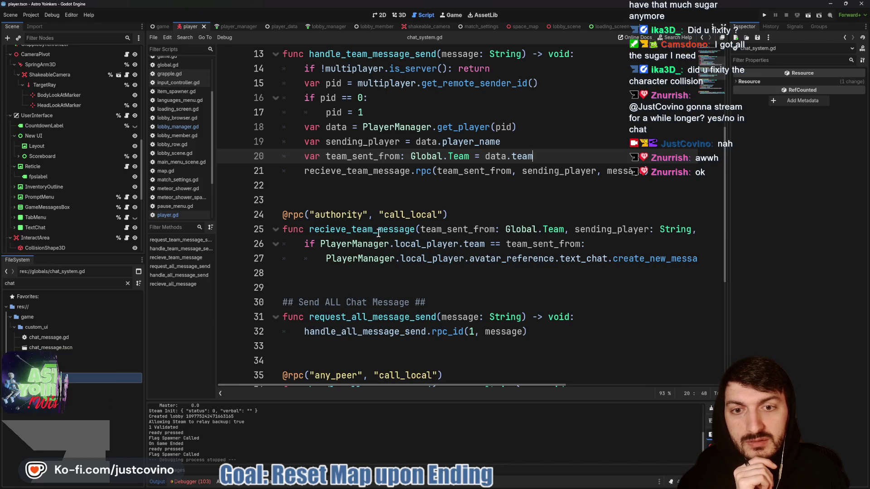
scroll(408, 234, "down", 3)
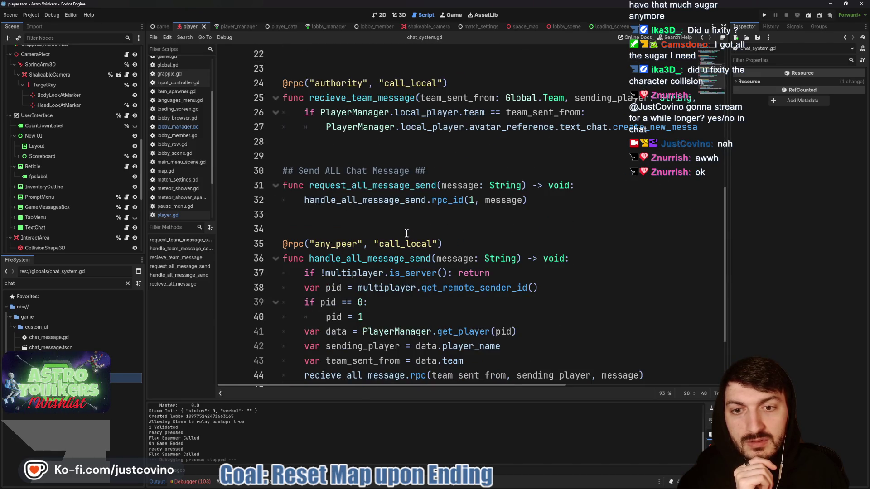
scroll(407, 234, "up", 4)
left_click(406, 231)
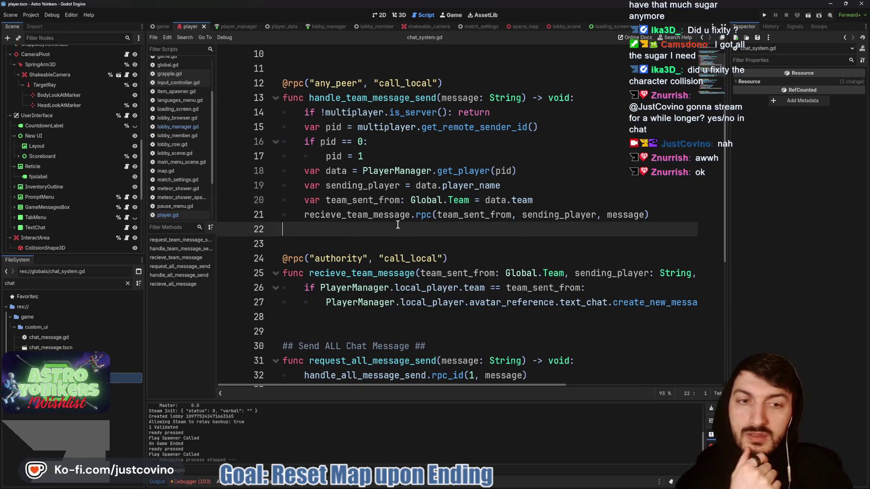
scroll(397, 225, "down", 4)
scroll(397, 226, "down", 2)
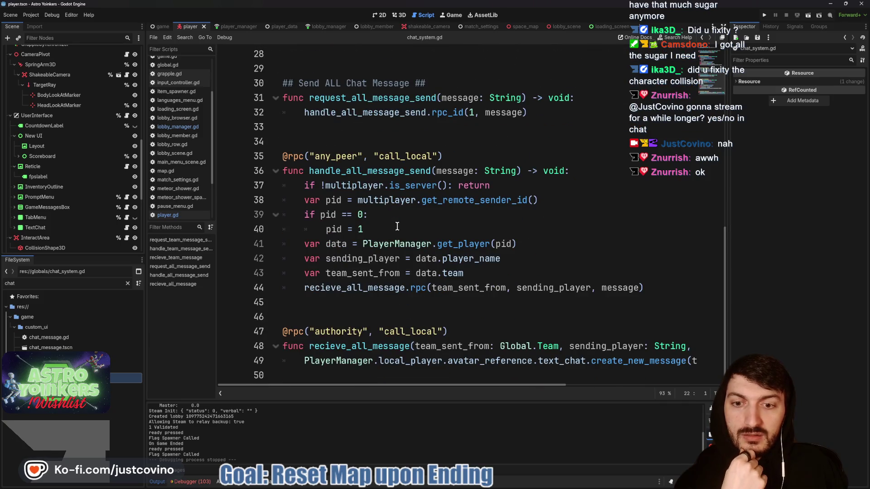
scroll(397, 226, "up", 5)
scroll(403, 196, "up", 2)
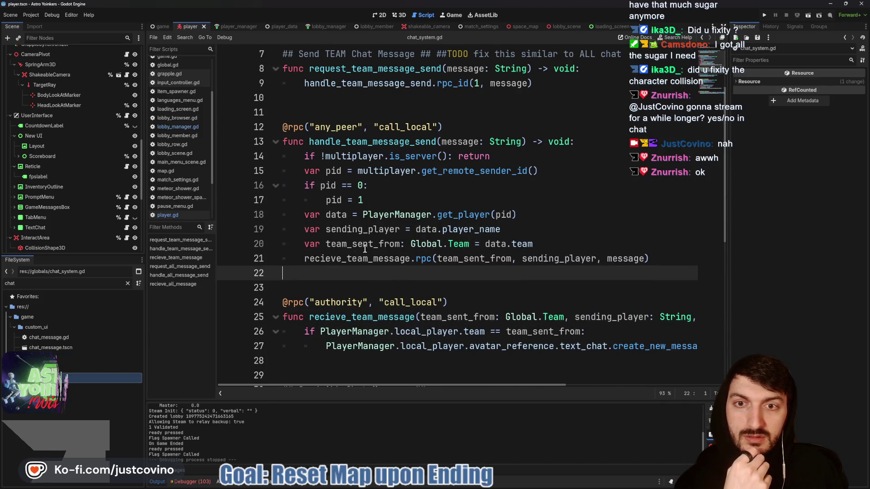
scroll(354, 307, "down", 1)
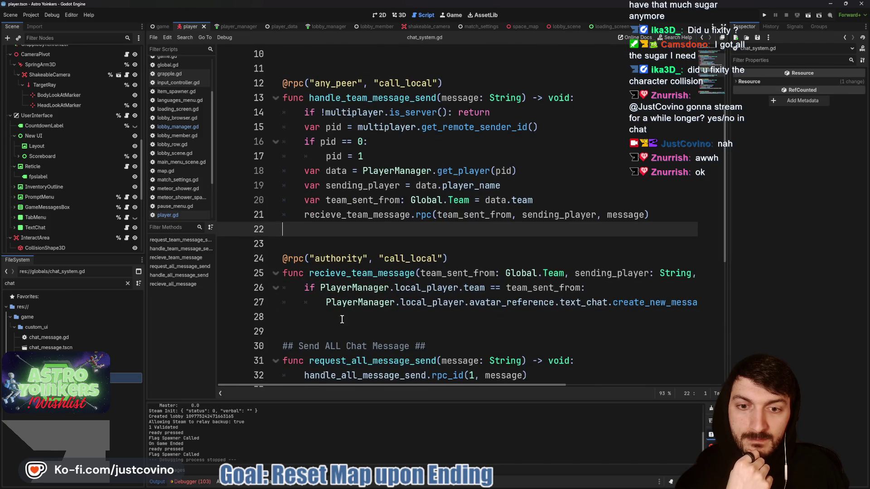
mouse_move(326, 319)
left_mouse_down()
mouse_move(272, 97)
mouse_move(256, 85)
mouse_move(255, 113)
left_mouse_up()
scroll(254, 85, "up", 2)
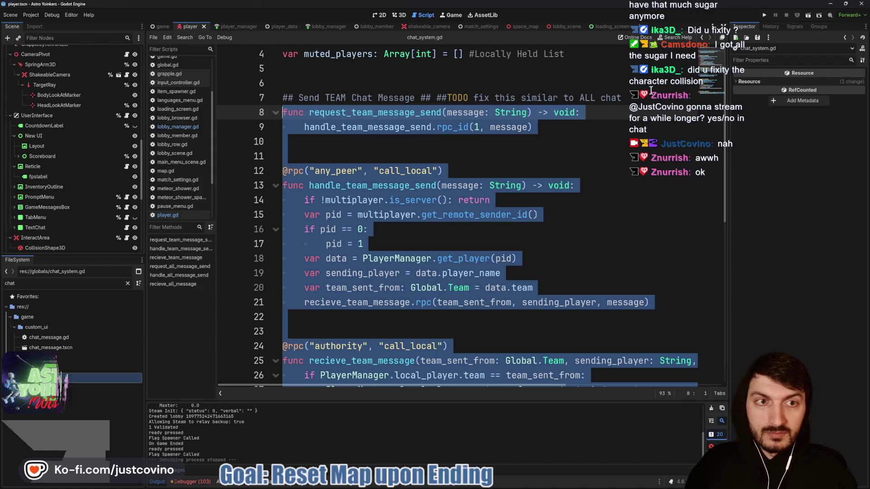
Step: Remove the '##TODO fix this similar to ALL chat' remark from line 7 and switch to Notion
left_click_drag(625, 98, 433, 97)
key("ctrl+x")
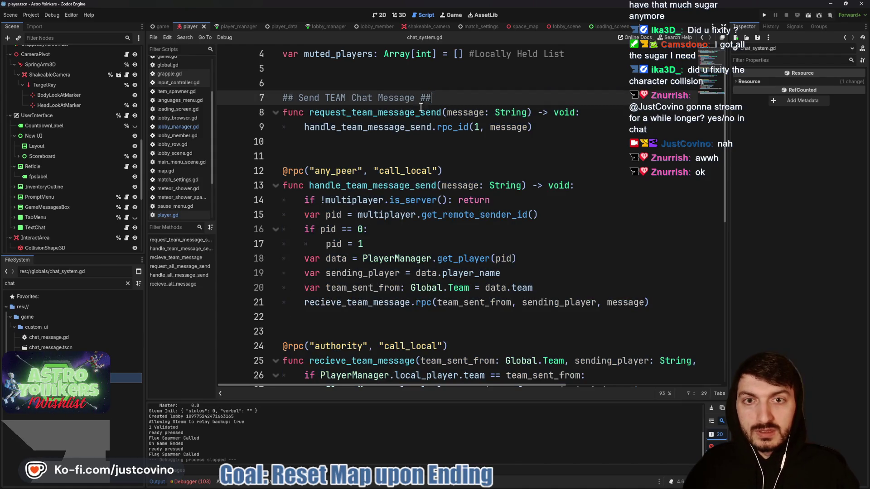
key("alt+Tab")
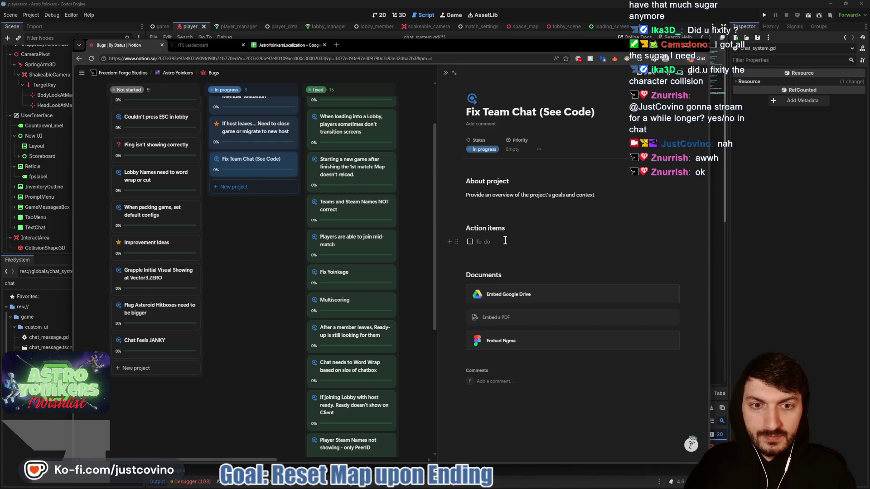
Step: Replace the 'Action items' heading with a 'Solution:' heading
left_click_drag(506, 229, 465, 228)
key("BackSpace")
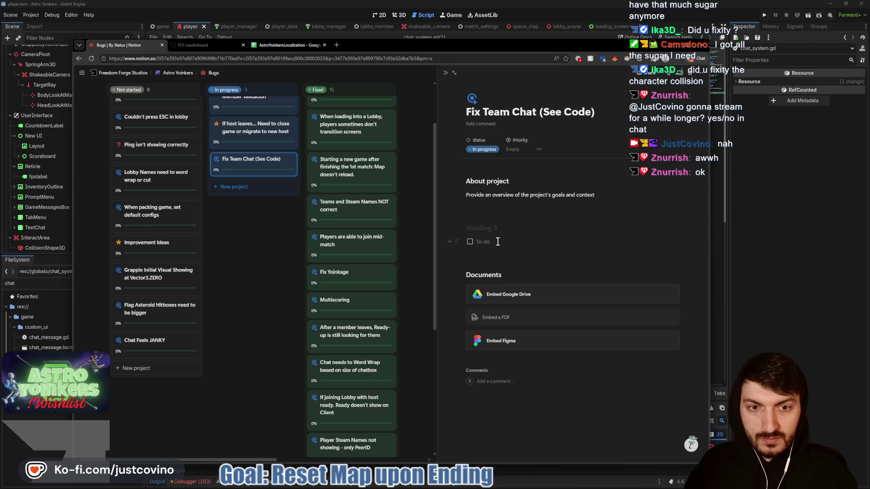
key("BackSpace")
key("BackSpace")
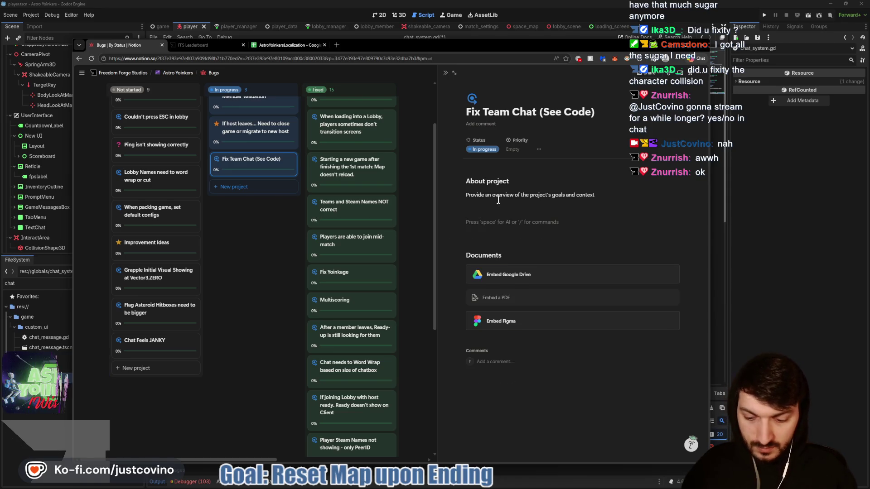
type("# S")
type("on:")
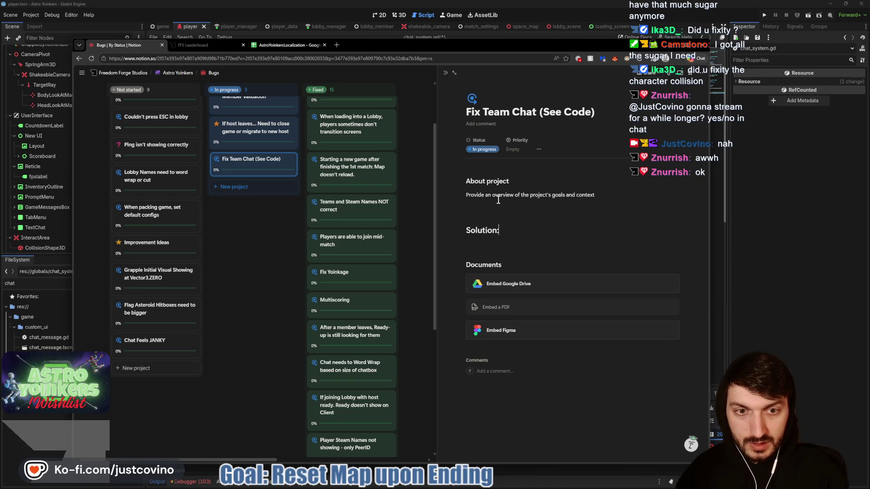
key("Return")
Step: Paste the copied team chat code into a new code block under the heading
type("```")
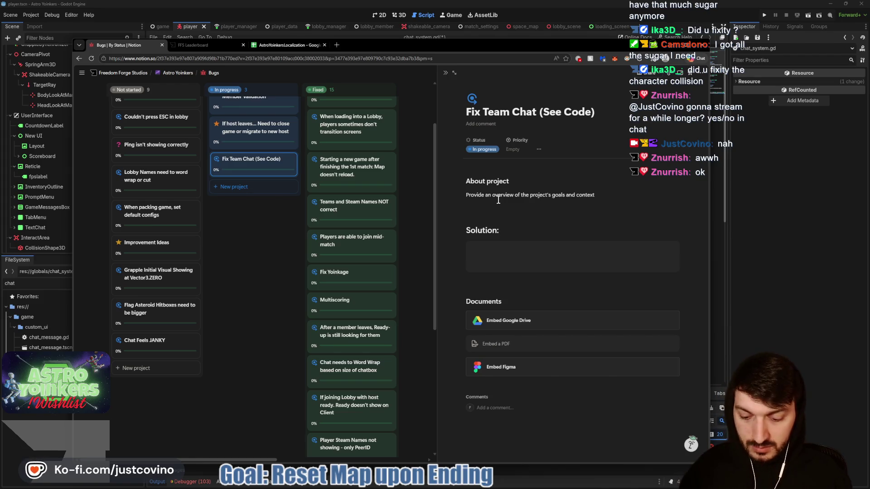
key("ctrl+v")
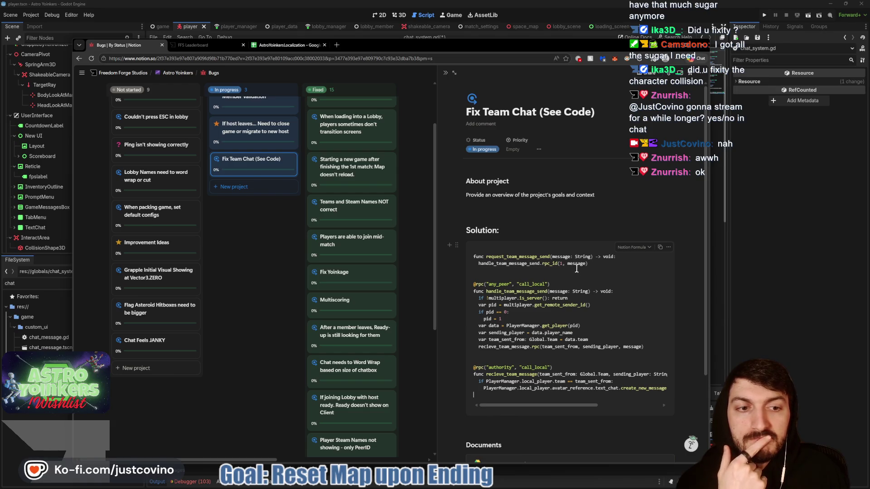
left_click(649, 247)
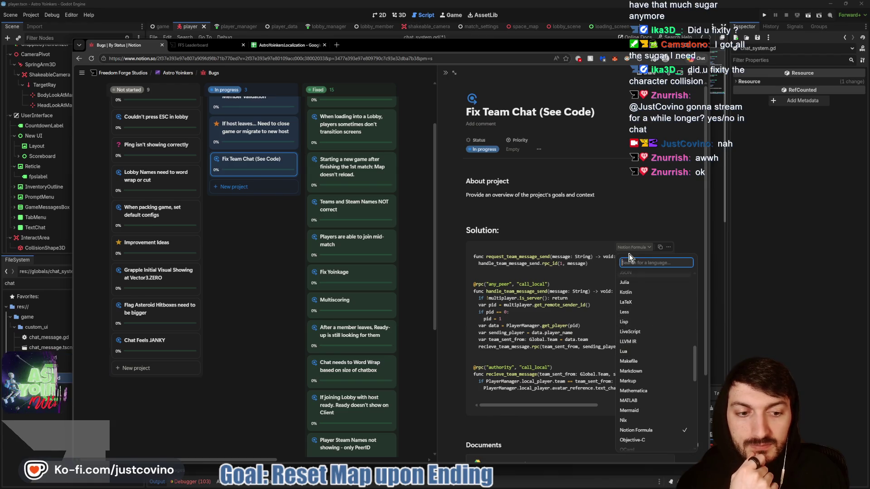
Step: Change the Solution code block's language from Notion Formula to Python
left_click(581, 225)
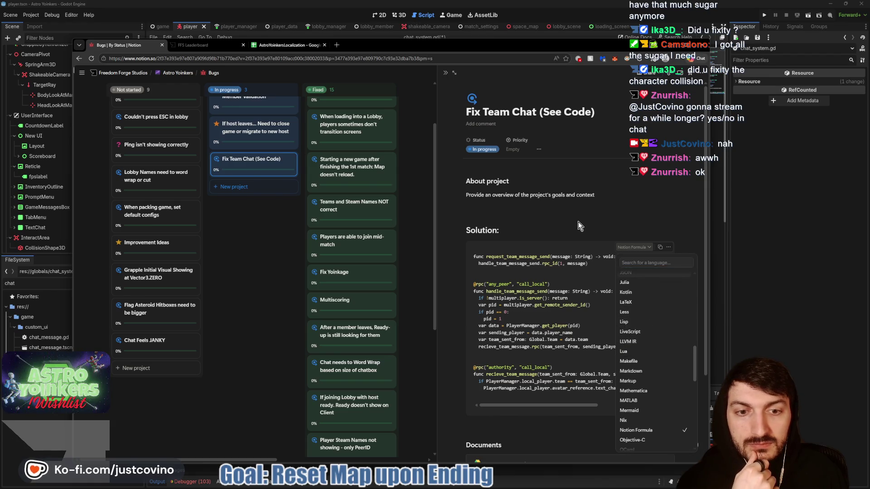
left_click(648, 247)
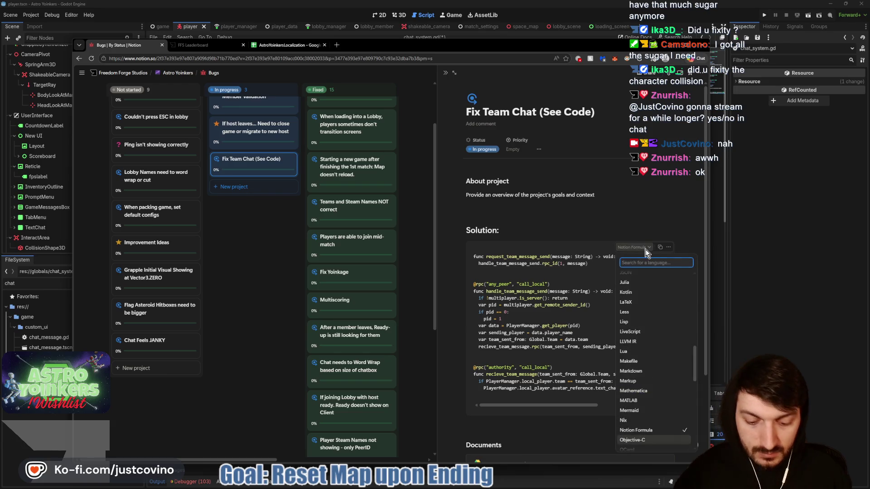
type("python")
left_click(640, 276)
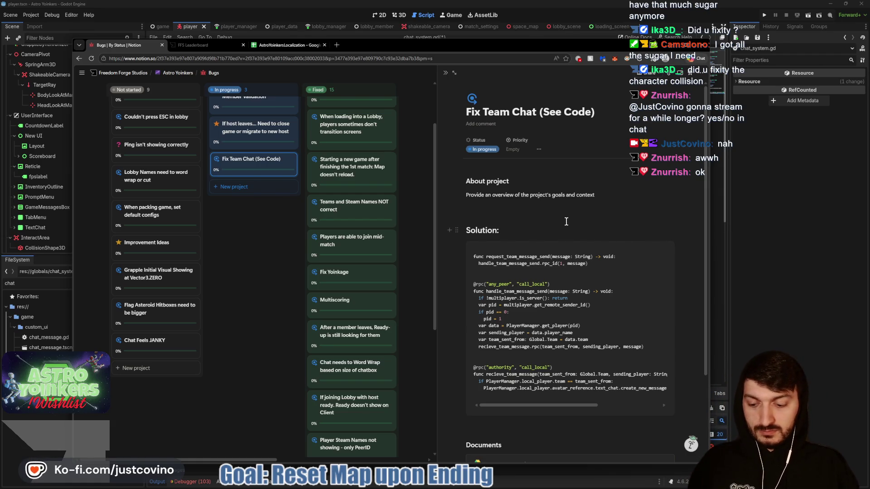
left_click(509, 209)
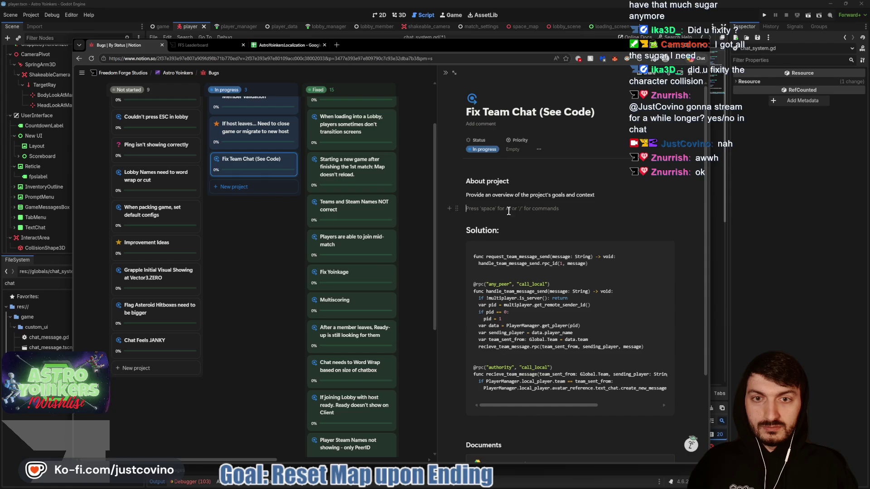
Step: Inspect the Fix Team Chat card's Progress formula, then open the card's page from the Bugs board
left_click(265, 231)
left_click(252, 171)
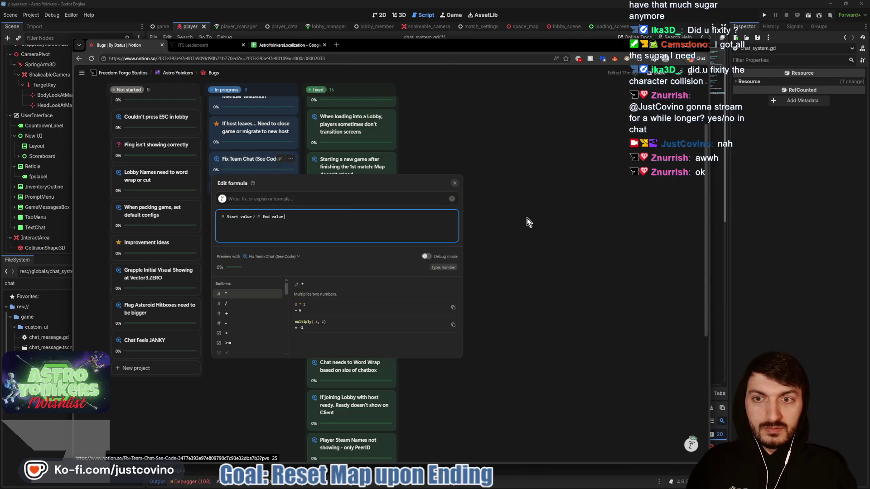
left_click(454, 183)
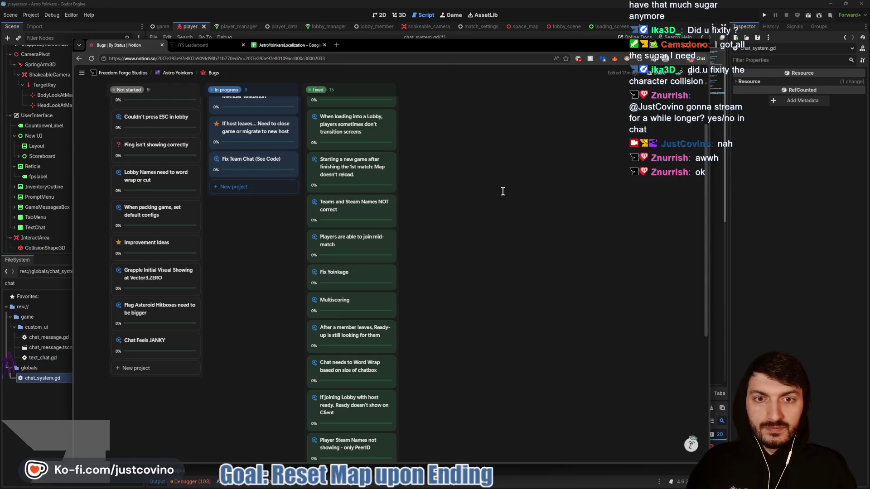
left_click(241, 167)
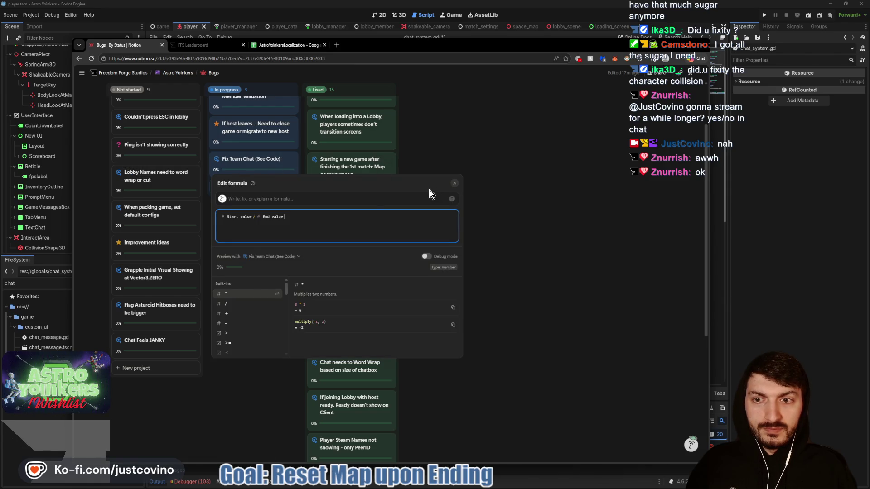
left_click(455, 183)
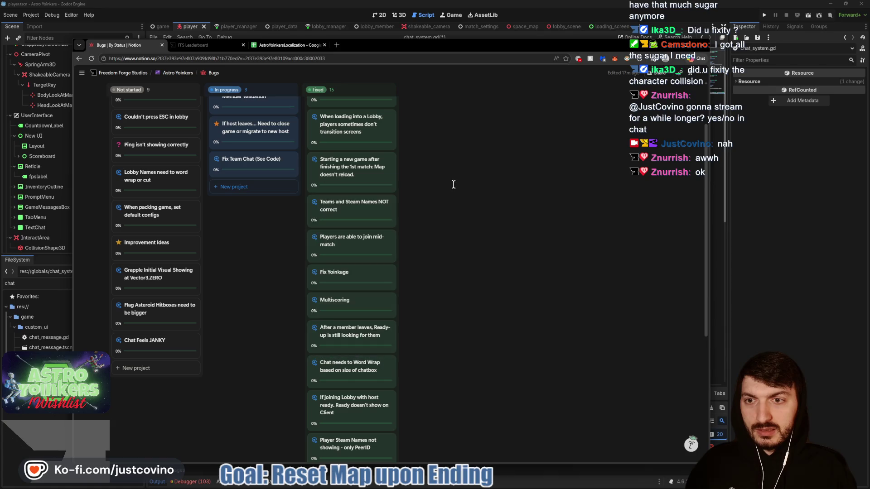
left_click(262, 171)
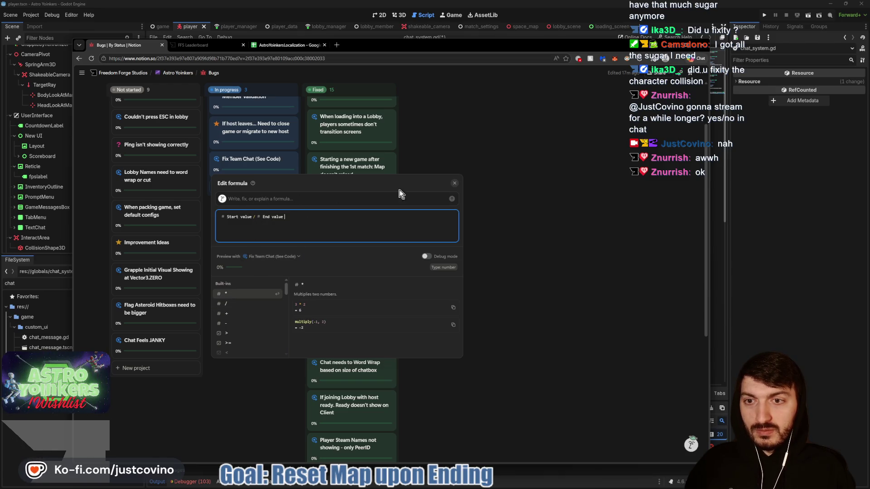
left_click(456, 184)
left_click(267, 159)
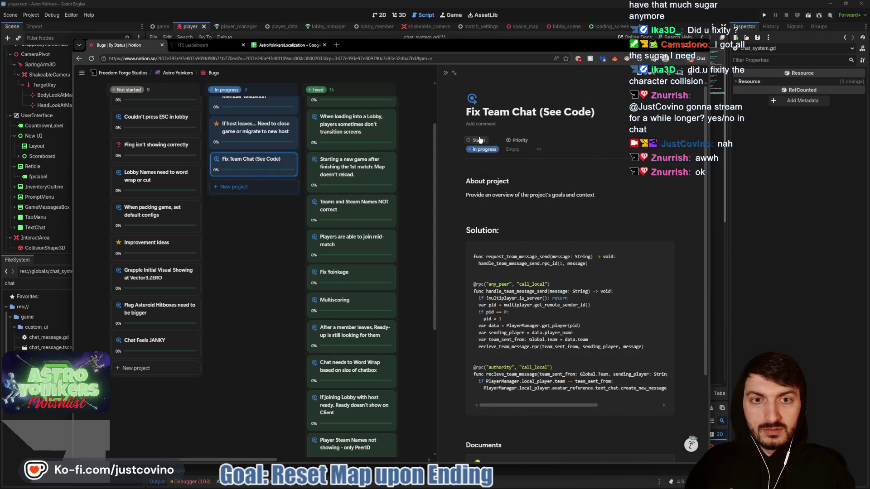
Step: Review the bug page's Status options and the Progress property formula
left_click(479, 141)
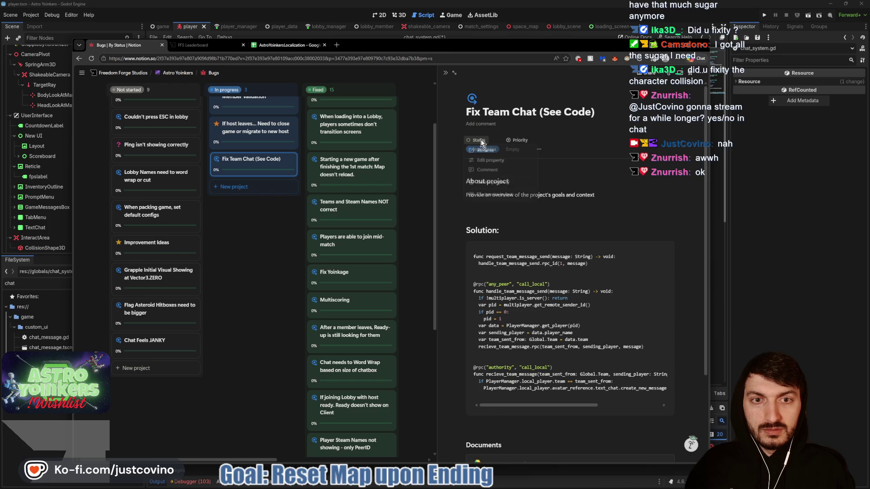
left_click(618, 178)
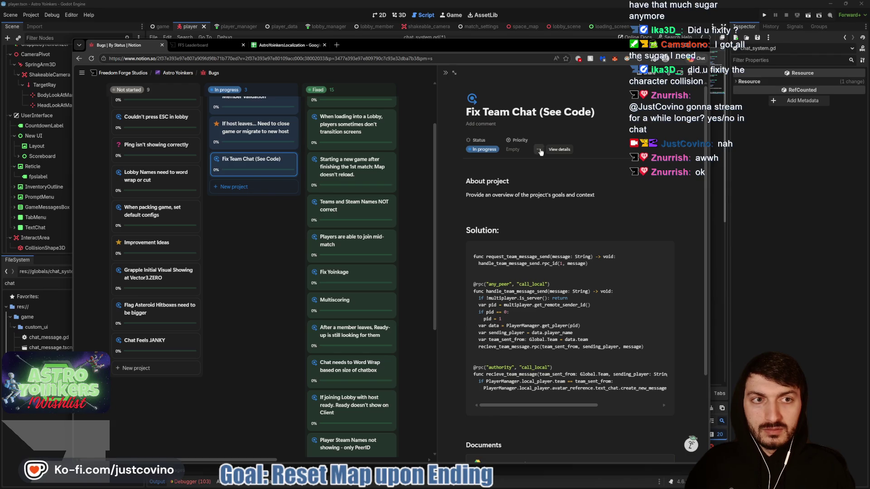
left_click(539, 150)
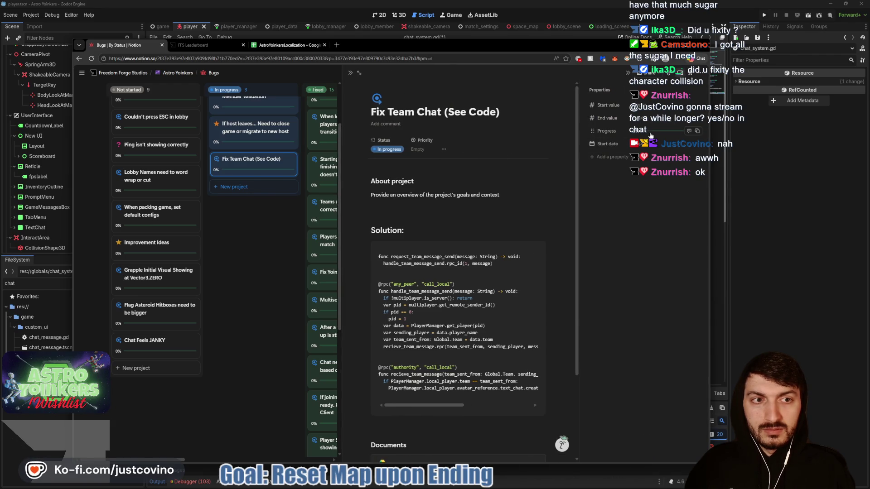
left_click(651, 132)
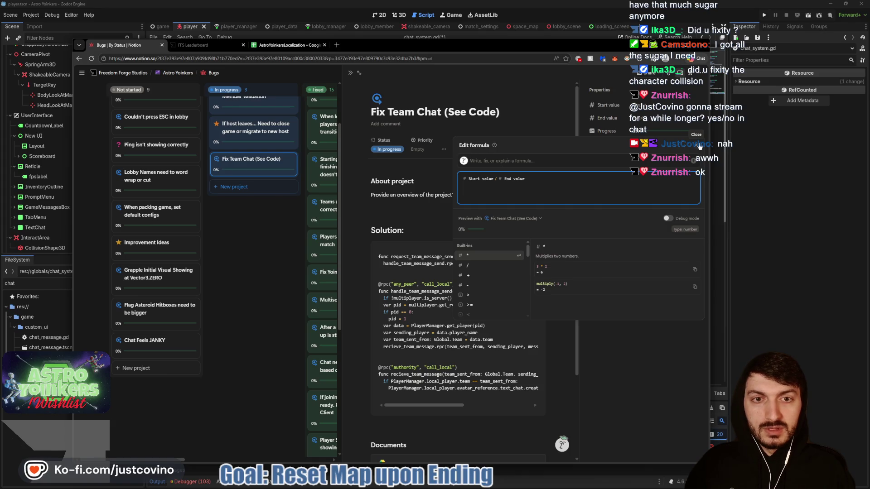
left_click(701, 145)
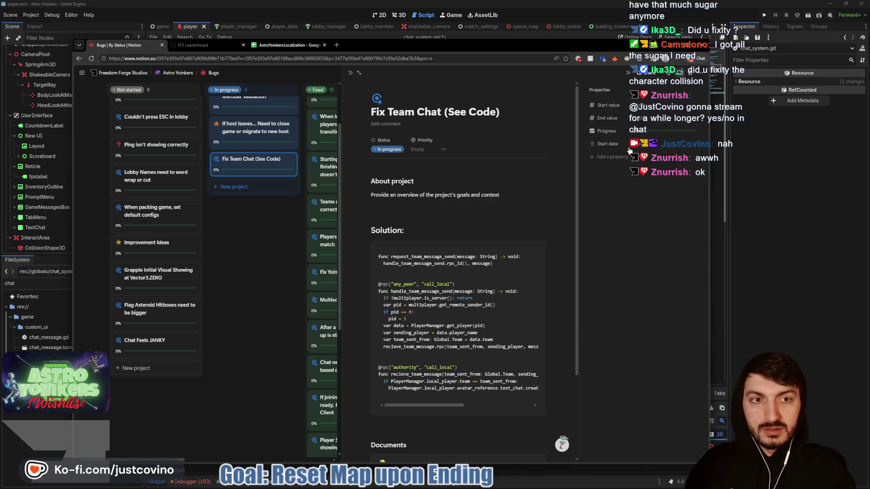
Step: Close the page preview and drag the Fix Team Chat card into the Fixed column
left_click(264, 247)
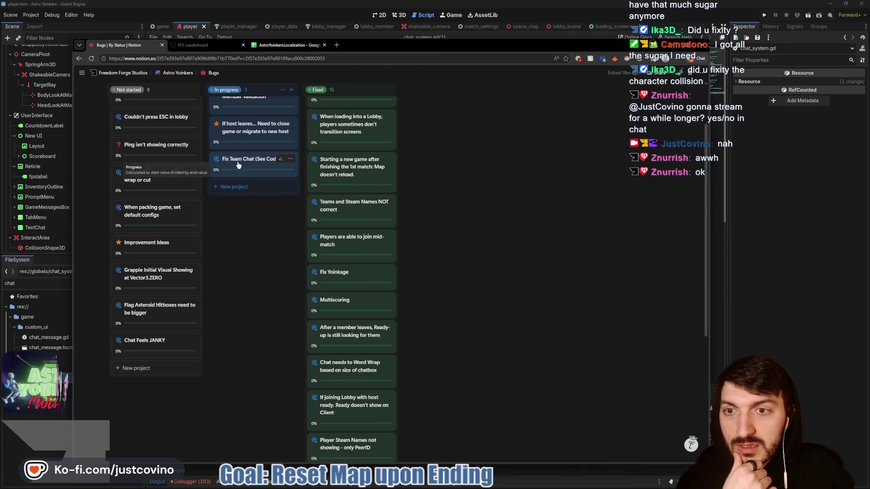
left_click_drag(245, 159, 352, 163)
scroll(266, 243, "up", 1)
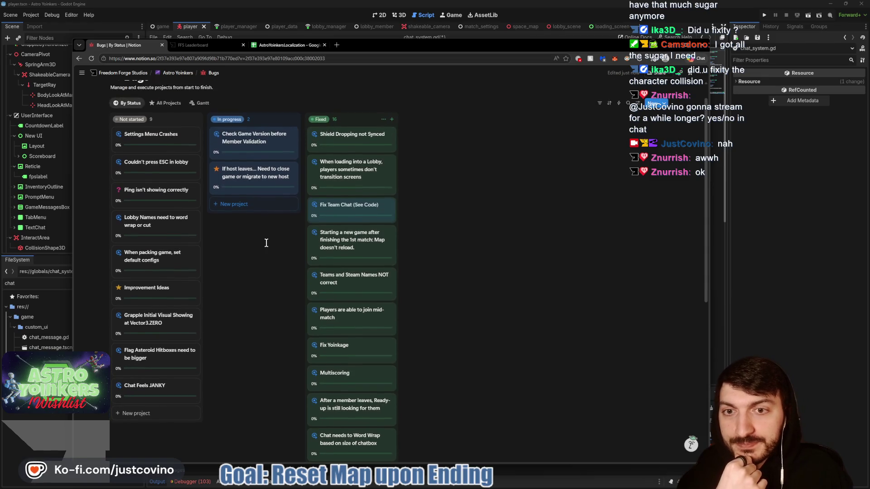
Step: Commit the six changed files with the summary 'Sending message to Team Chat fixed'
left_click(503, 481)
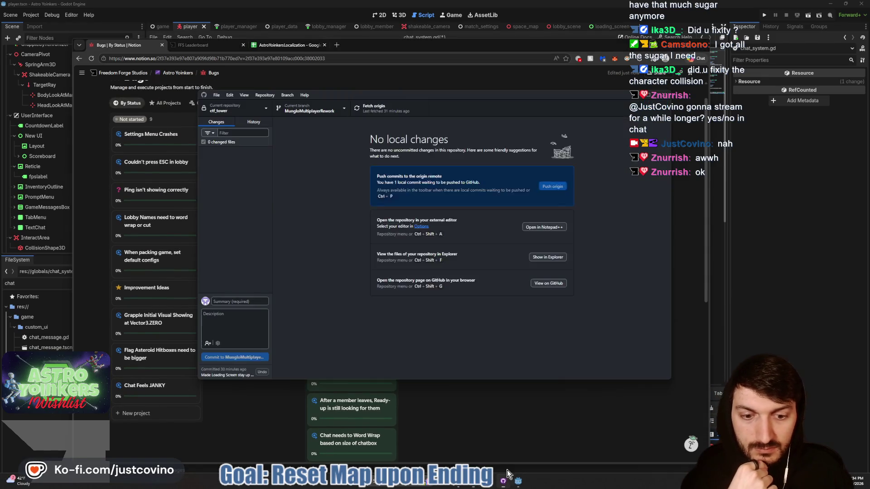
left_click(237, 316)
type("Se")
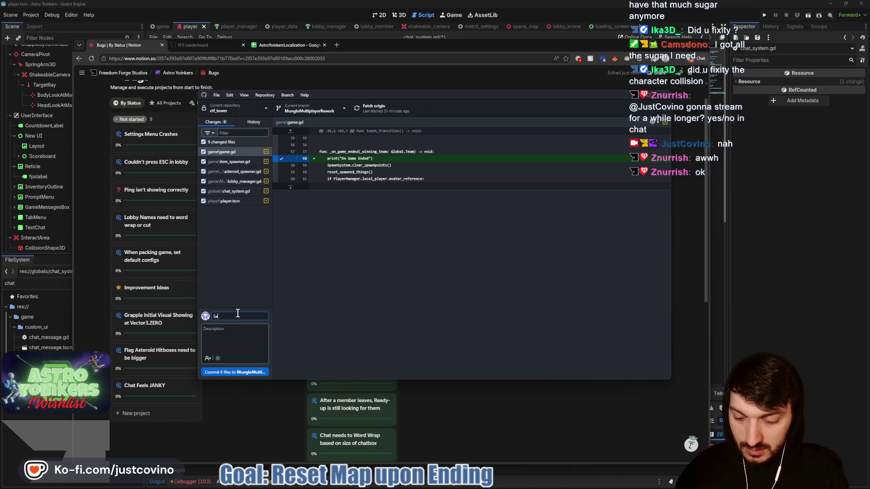
type("ssage to Team Chat")
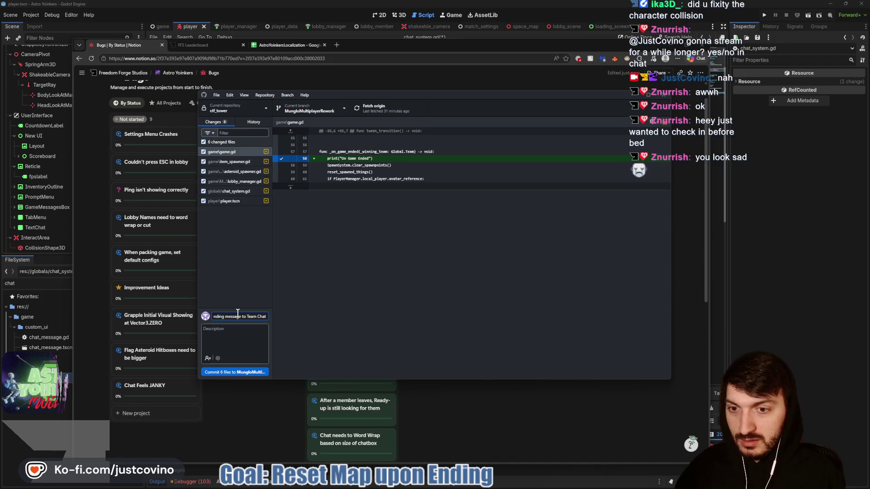
type(" fixed")
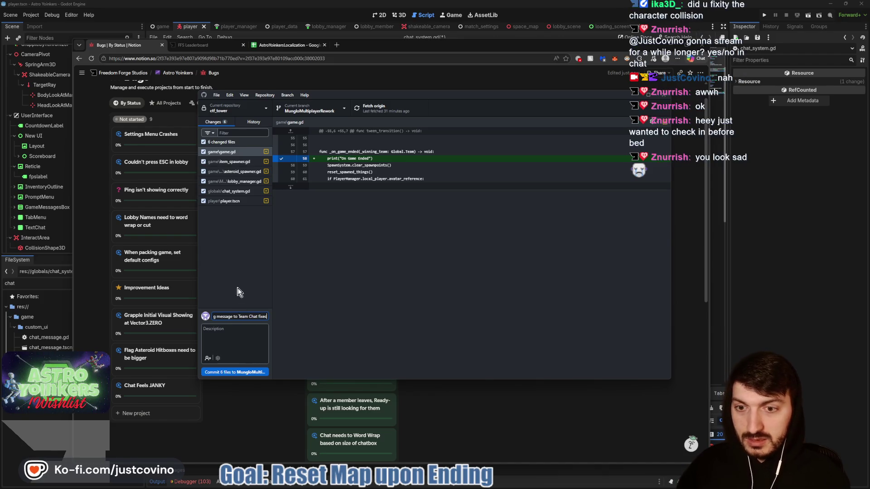
left_click(232, 371)
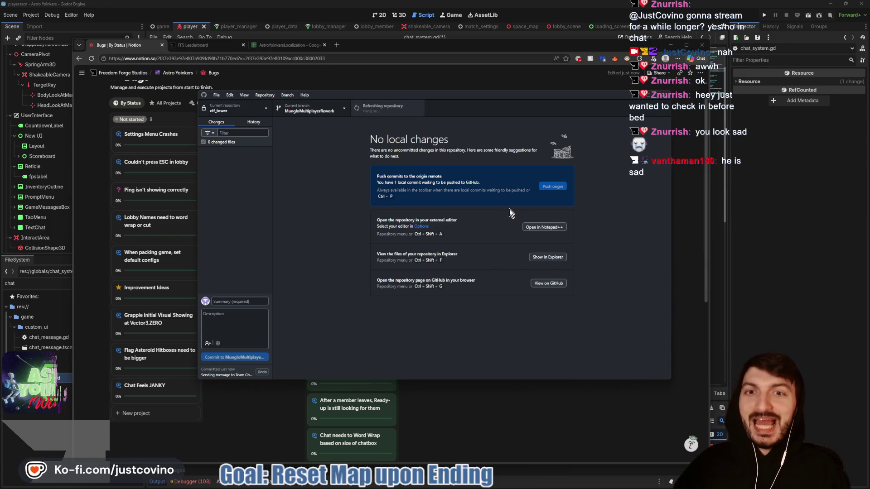
Step: Run the project and host a Private lobby in the game window
left_click(748, 215)
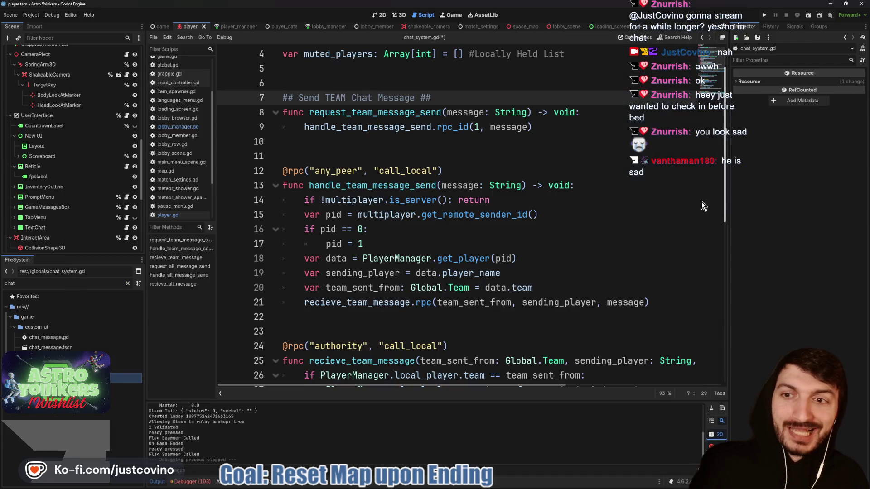
left_click(763, 16)
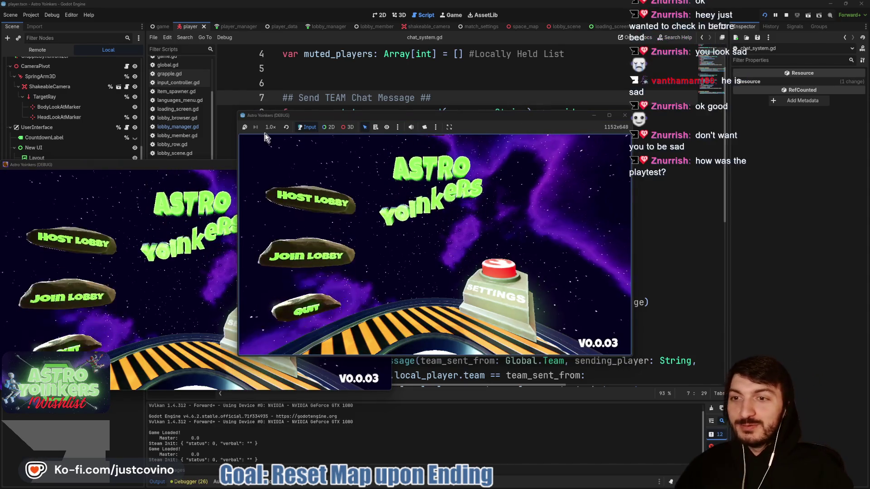
left_click(197, 172)
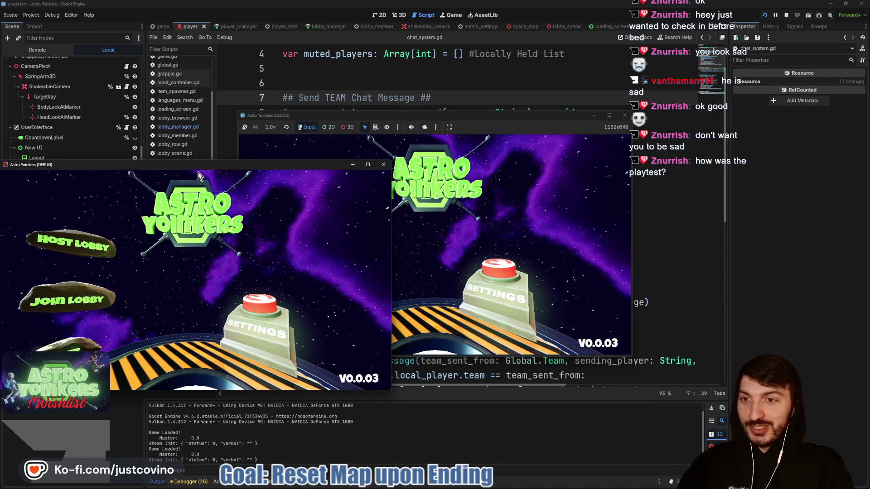
left_click(383, 165)
left_click(317, 202)
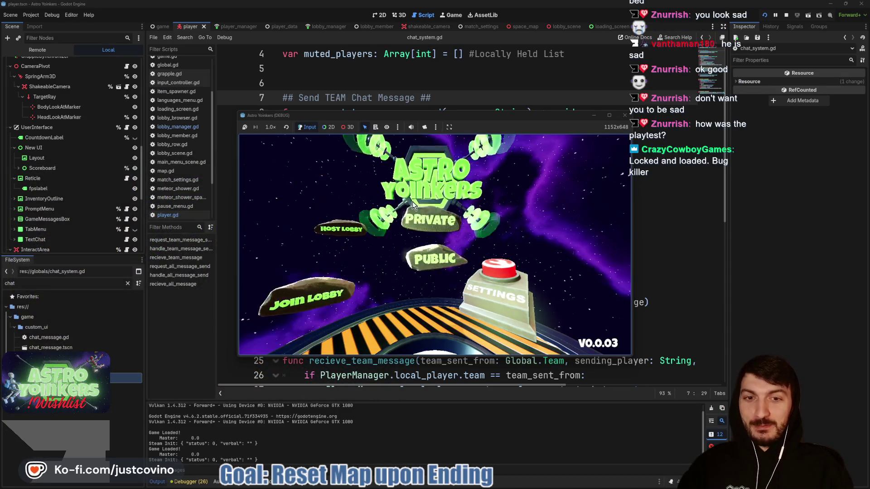
left_click(420, 209)
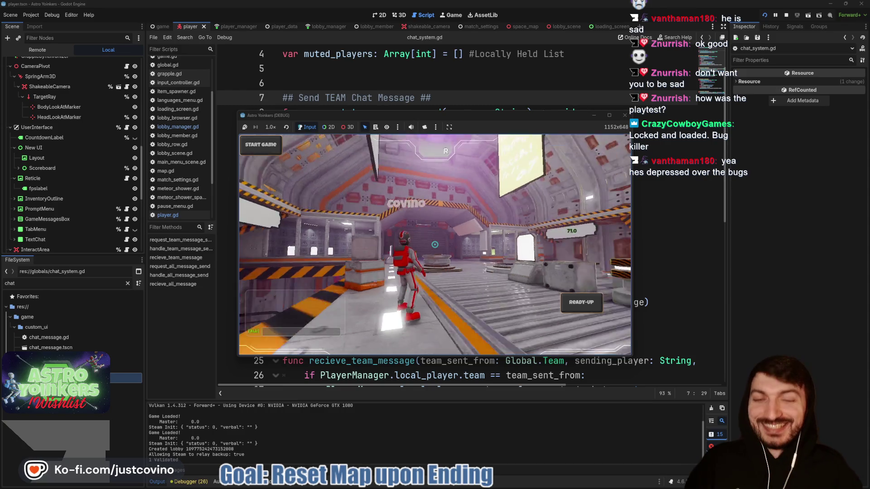
Step: Send 'TEST' through team chat, then stop the running game with F8
key("Return")
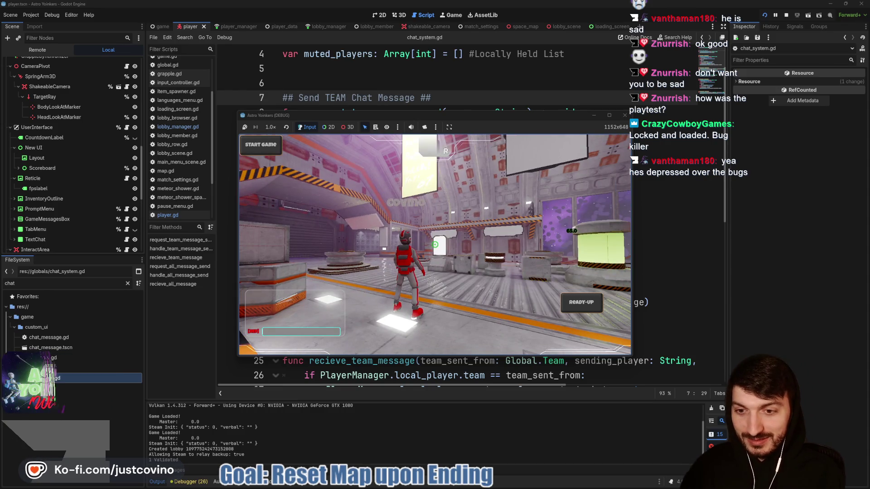
key("Tab")
key("Return")
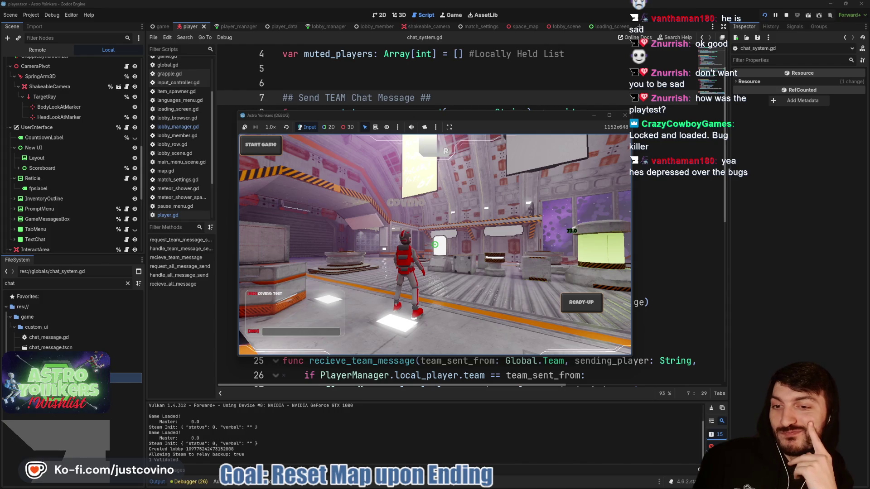
key("Escape")
key("Escape")
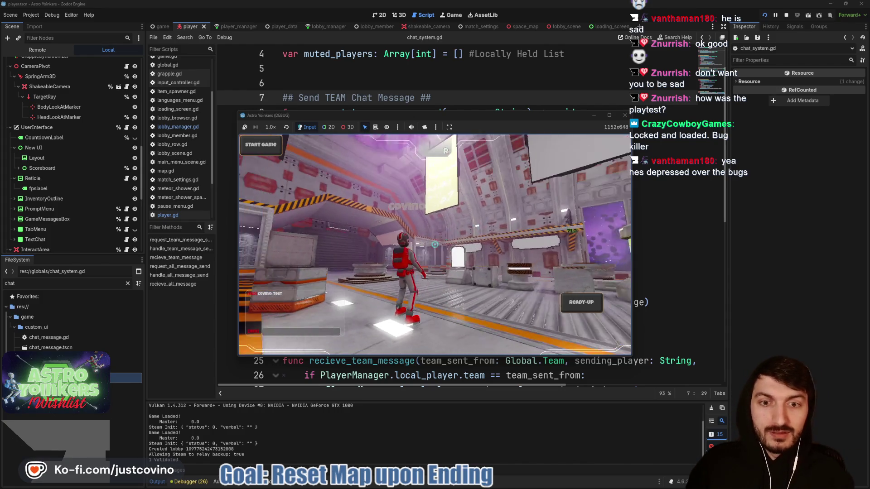
key("F8")
left_click(408, 156)
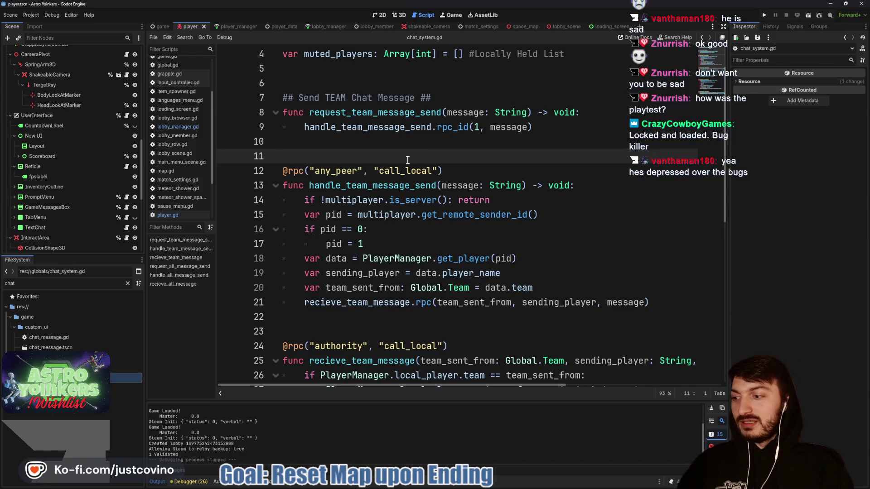
Step: Open the 'Ping isn't showing correctly' bug page, then glance back at the Godot chat script
key("alt+Tab")
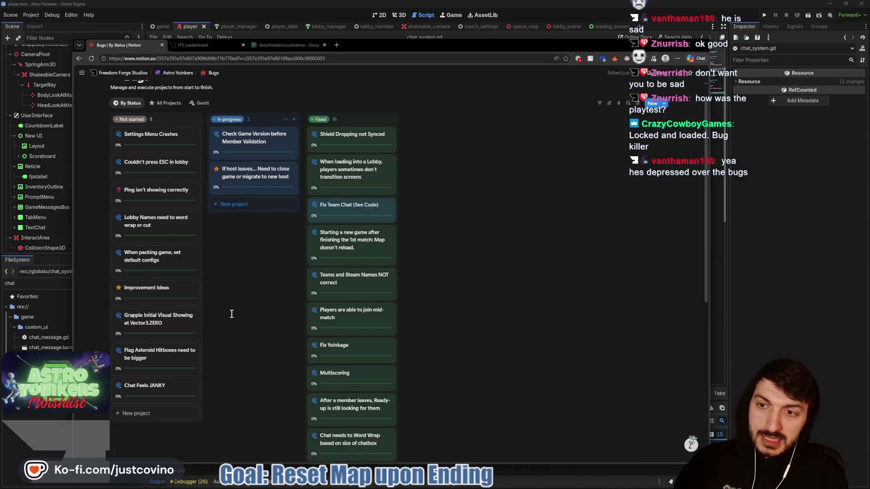
scroll(244, 330, "up", 1)
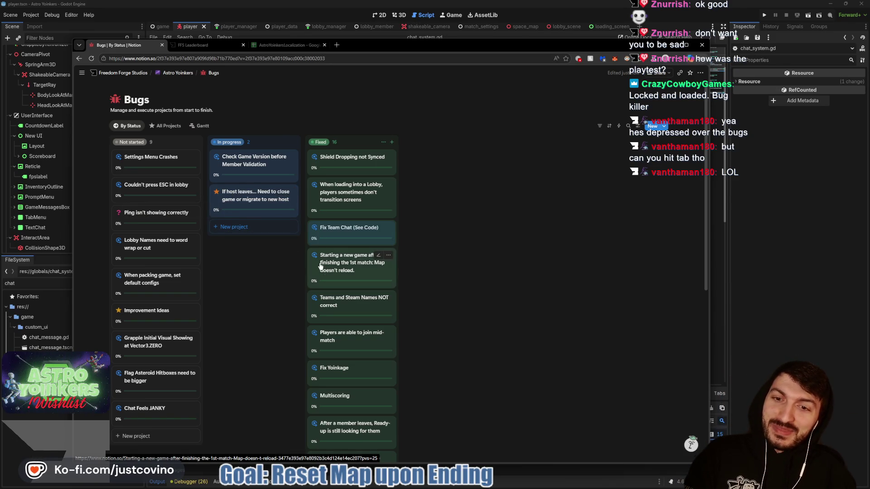
left_click(179, 213)
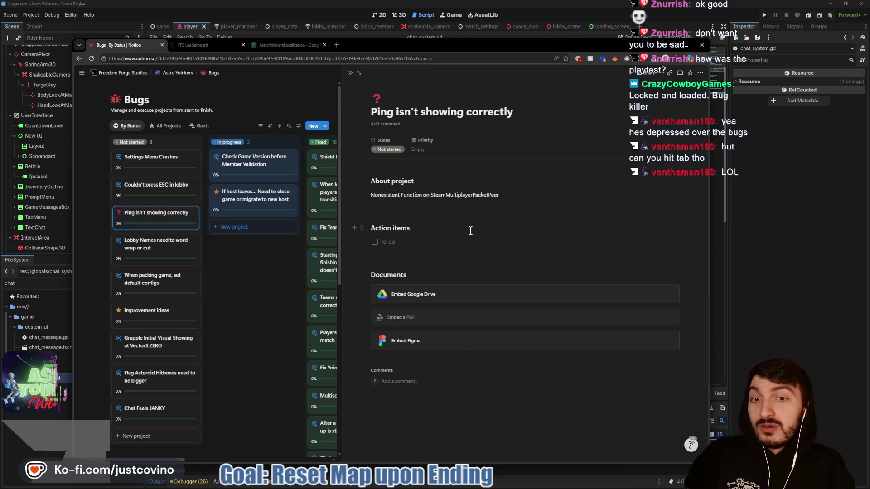
left_click(769, 218)
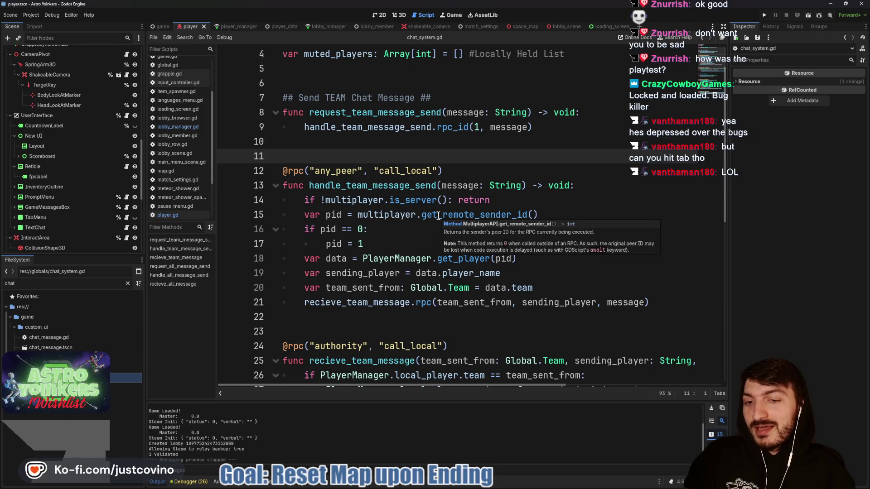
scroll(438, 216, "down", 7)
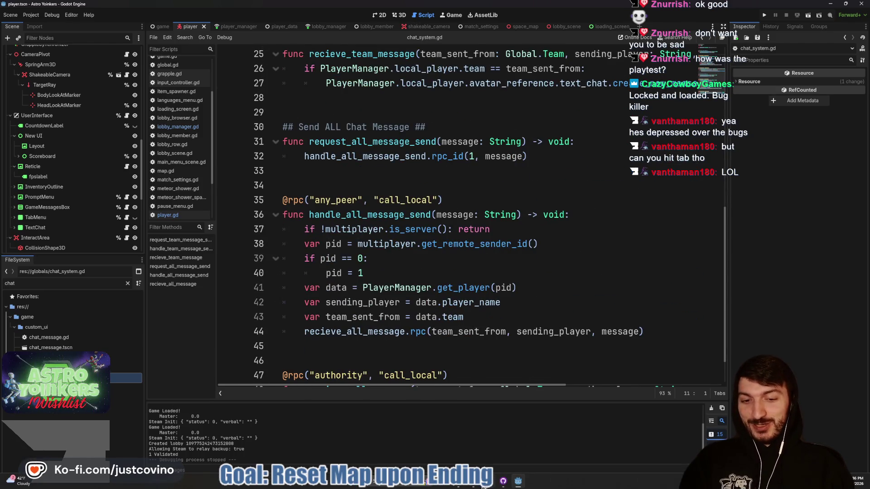
Step: Close the ping bug's details, scroll through the Bugs board, and return to Godot
left_click(477, 485)
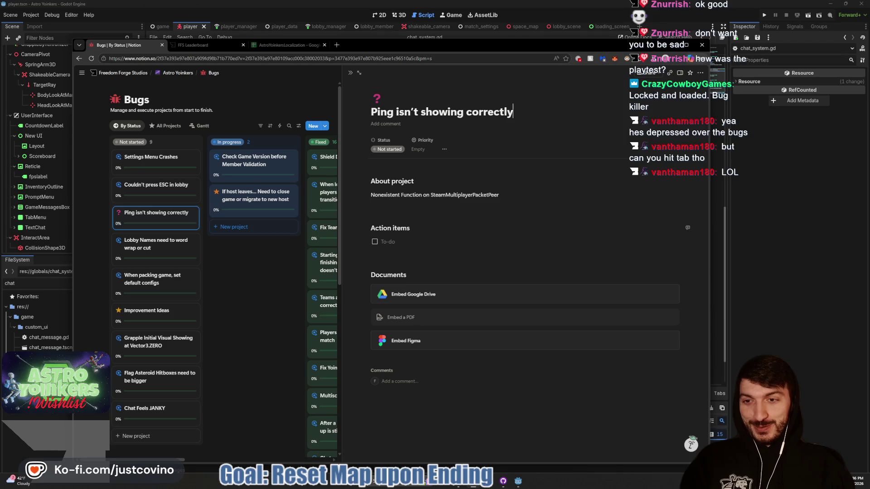
left_click(237, 257)
scroll(177, 263, "down", 3)
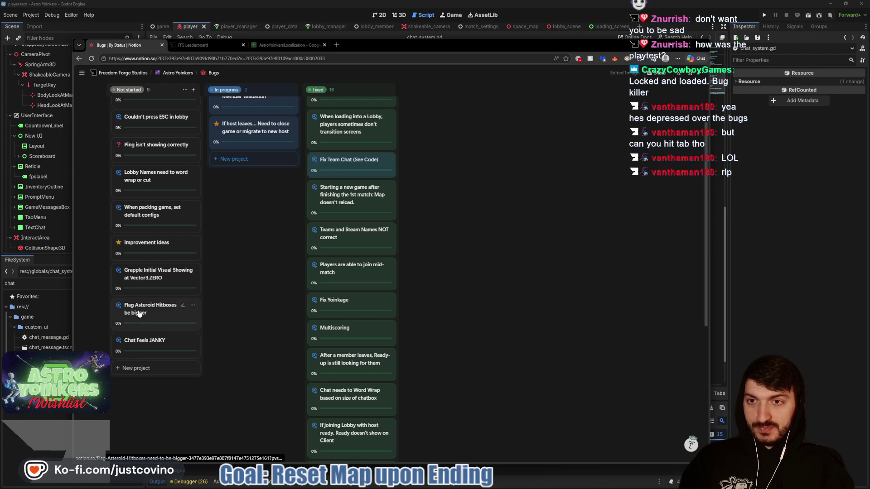
scroll(263, 240, "up", 1)
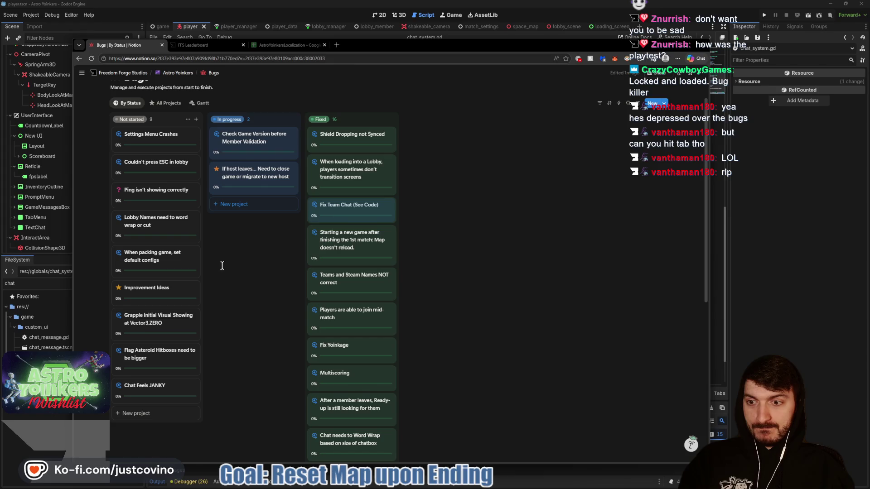
key("alt+Tab")
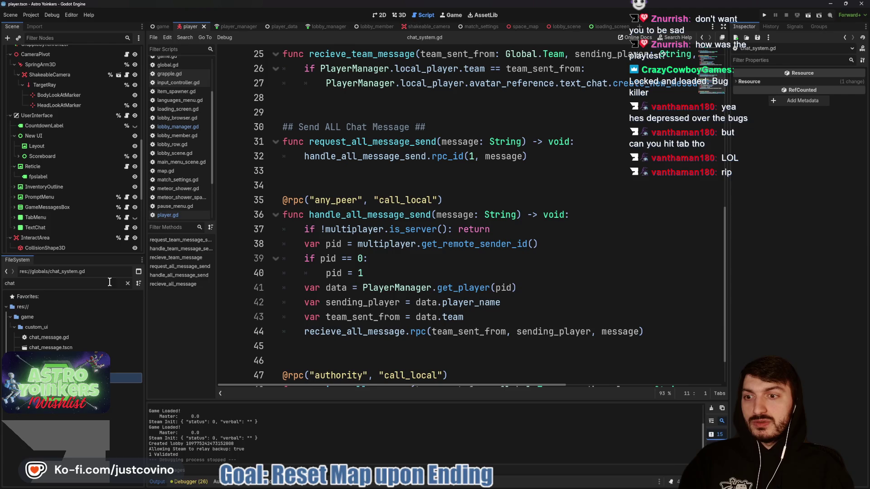
Step: Clear the FileSystem filter and open interact_area.gd from InteractArea
left_click(128, 284)
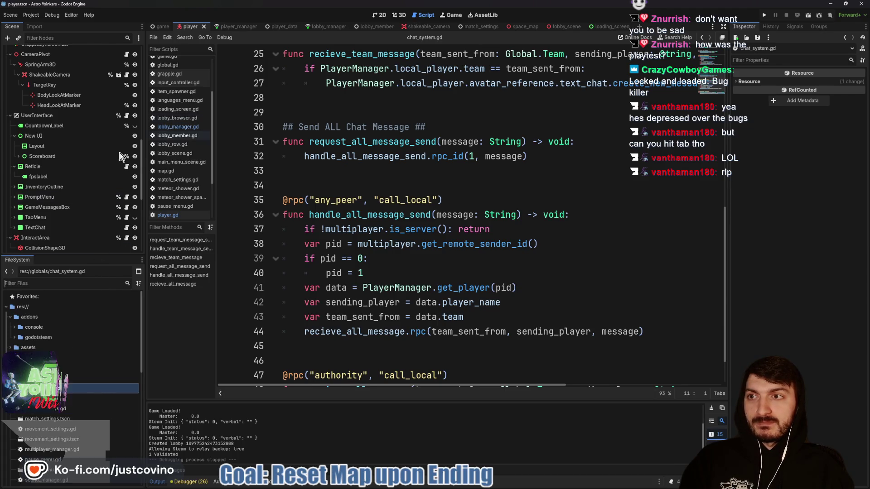
scroll(75, 187, "down", 2)
scroll(75, 187, "down", 5)
left_click(126, 135)
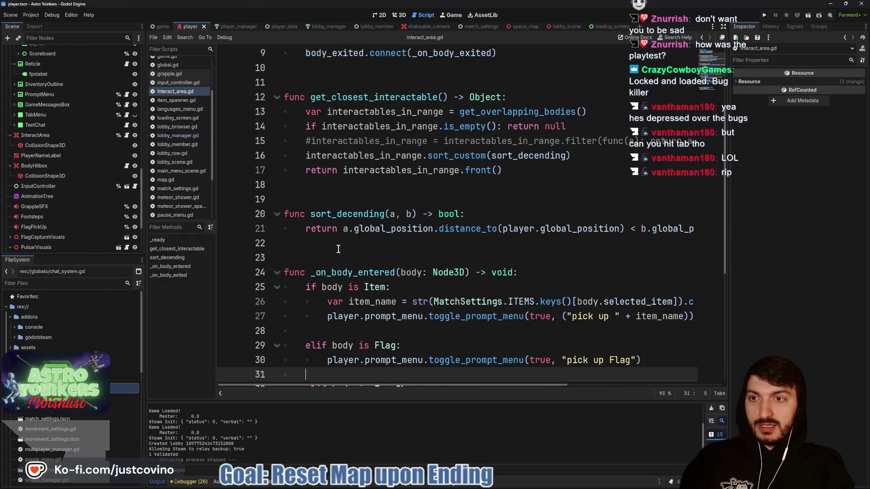
Step: Review interact_area.gd's prompt strings, selecting 'Flag' on line 29, then switch to the browser
scroll(467, 228, "down", 3)
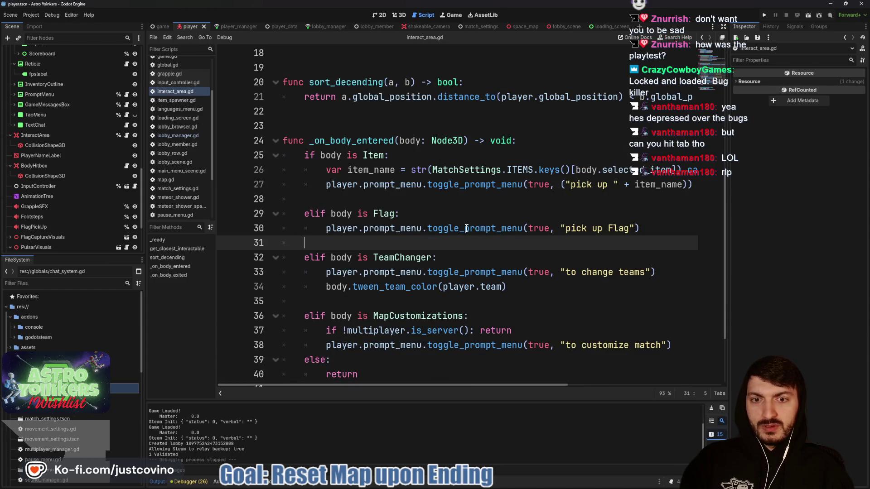
scroll(467, 229, "down", 2)
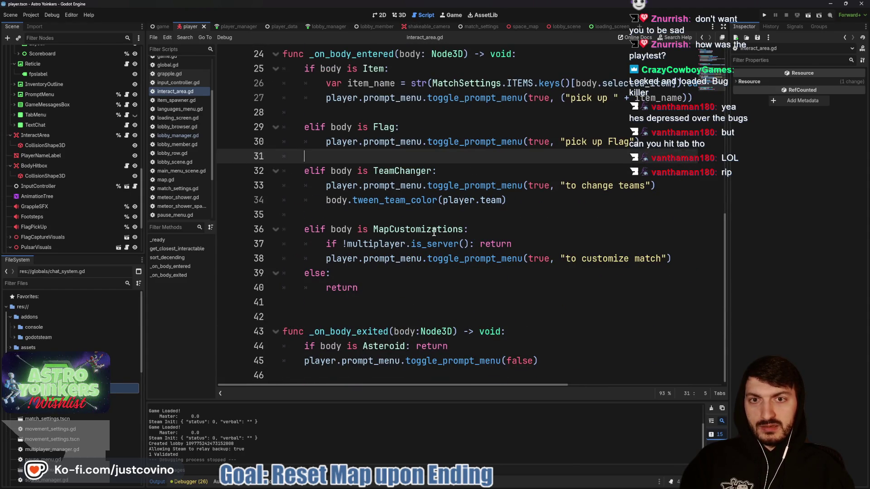
double_click(386, 128)
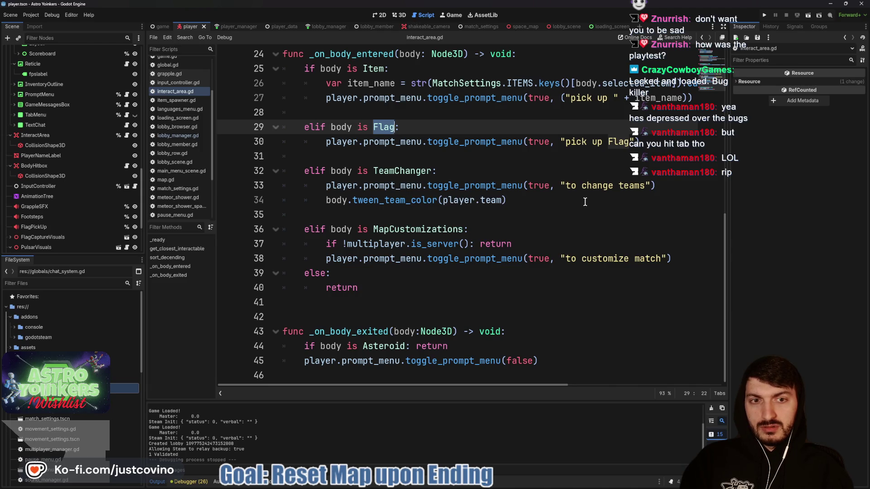
scroll(585, 201, "right", 2)
scroll(585, 202, "up", 1)
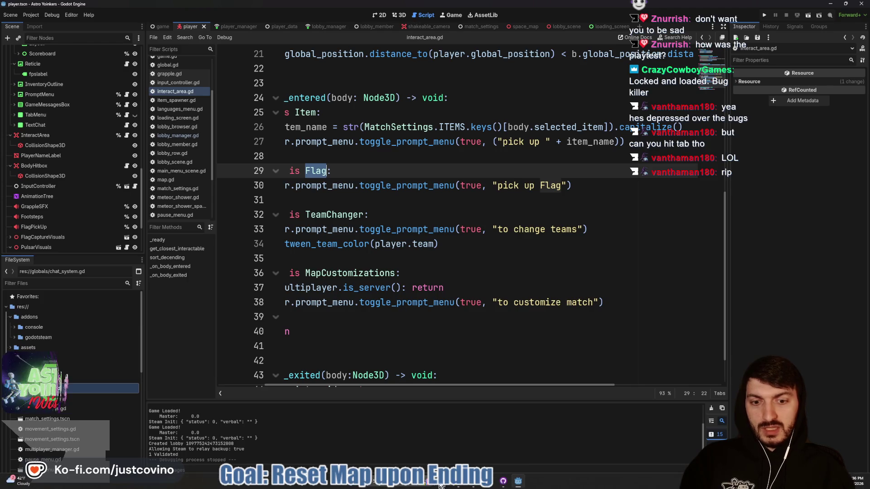
key("alt+Tab")
Step: In the AstroYoinkersLocalization sheet, rename key TO_PICK_UP in cell A67 to PICK_UP
left_click(268, 45)
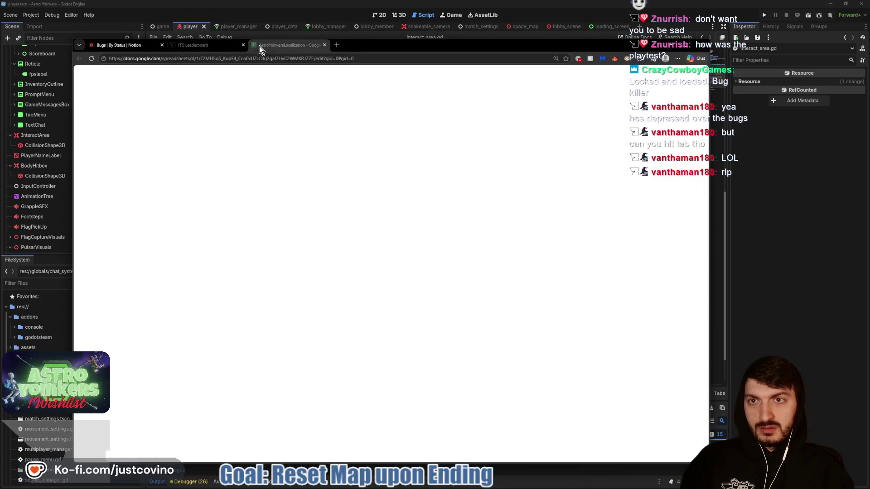
mouse_move(389, 50)
left_mouse_down()
mouse_move(425, 346)
mouse_move(426, 30)
left_mouse_up()
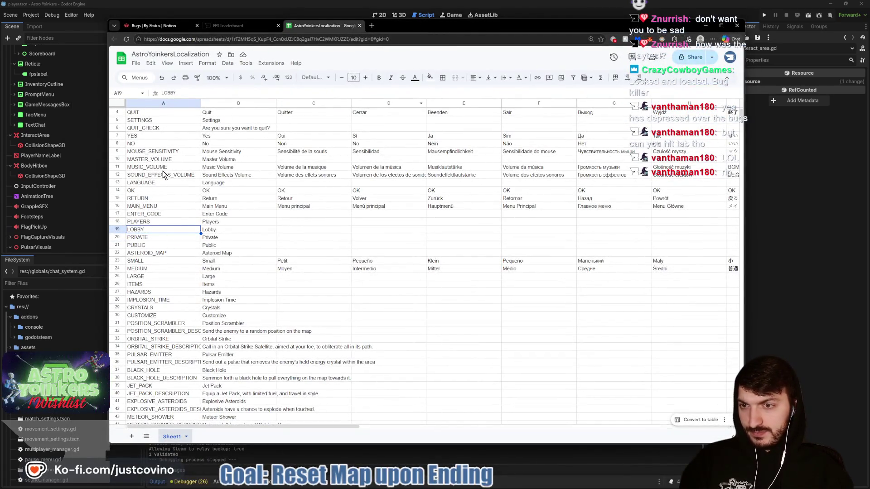
scroll(157, 160, "down", 2)
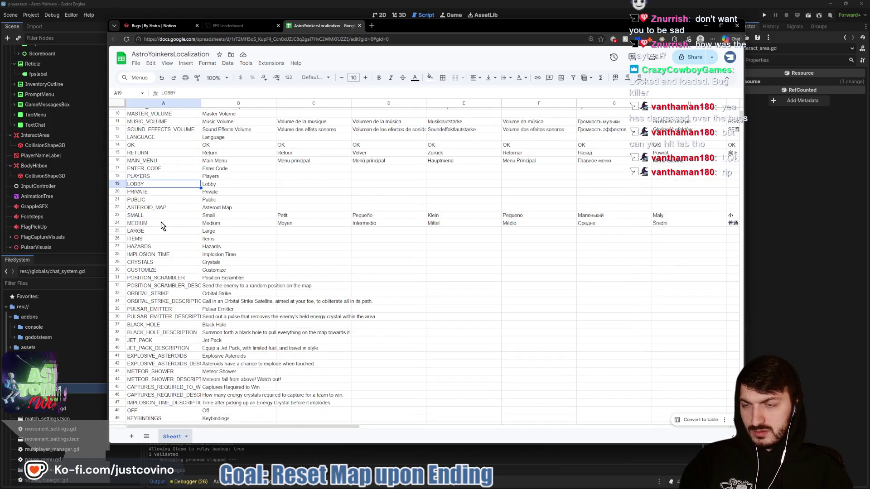
scroll(162, 225, "down", 3)
scroll(162, 225, "down", 6)
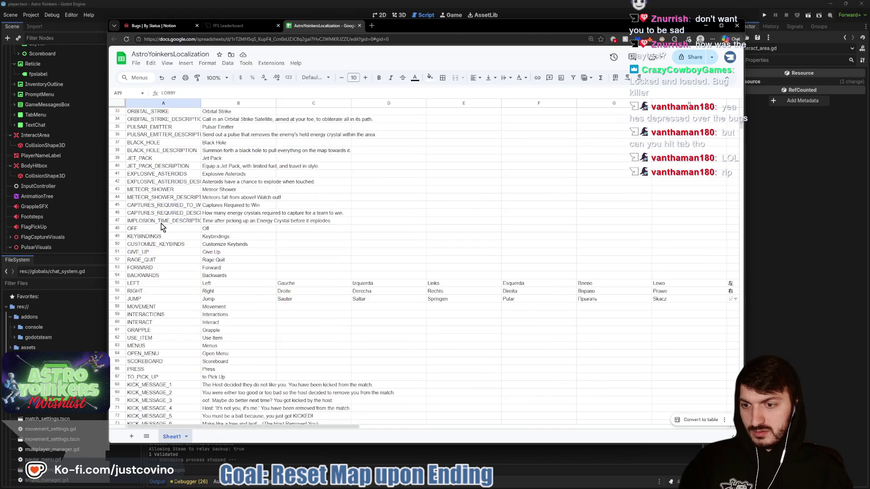
scroll(166, 235, "down", 1)
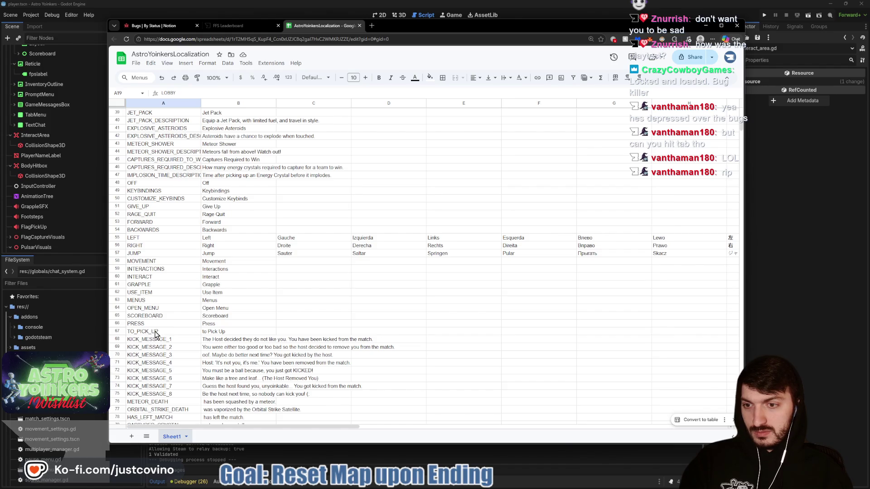
left_click(156, 334)
mouse_move(494, 29)
left_mouse_down()
mouse_move(464, 242)
mouse_move(463, 317)
mouse_move(484, 355)
mouse_move(490, 152)
mouse_move(506, 30)
left_mouse_up()
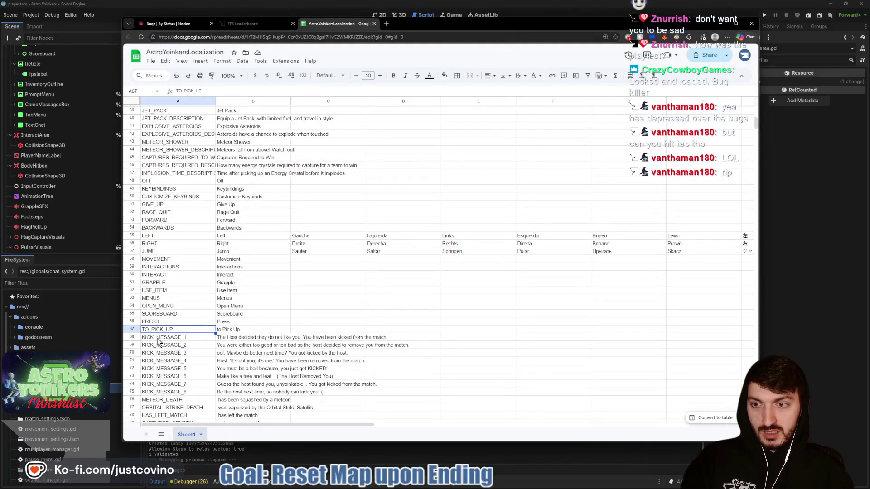
double_click(153, 331)
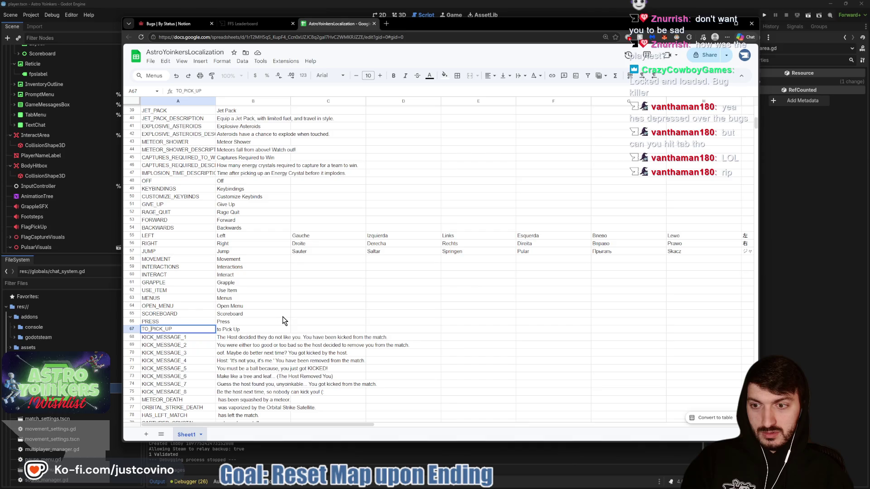
key("BackSpace")
key("BackSpace")
key("BackSpace")
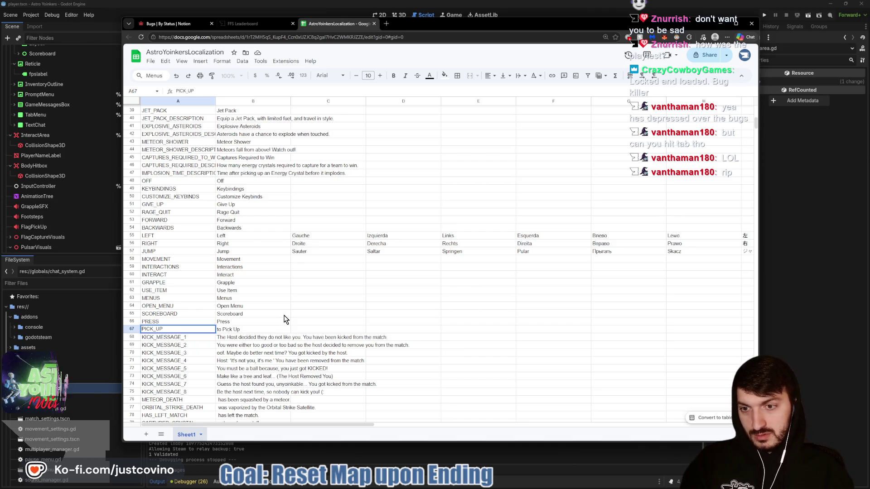
Step: Change B67's English text to 'Pick Up', then return to line 27 of the Godot script
double_click(223, 330)
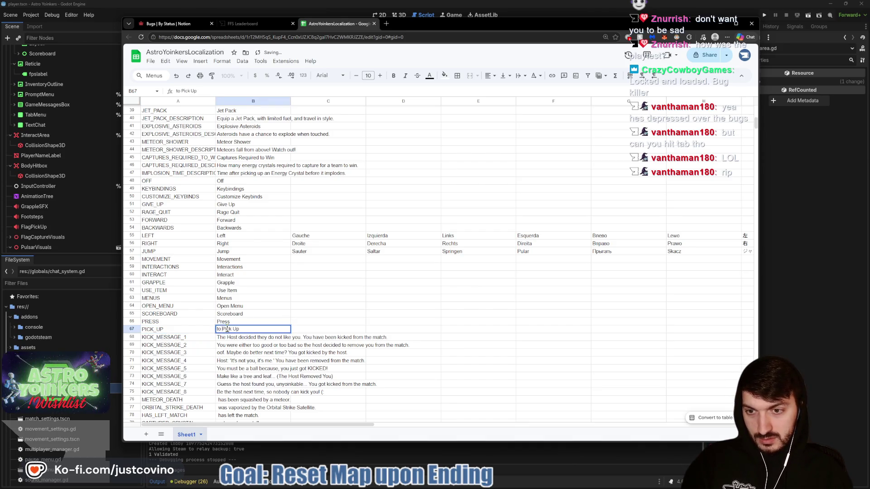
key("BackSpace")
key("BackSpace")
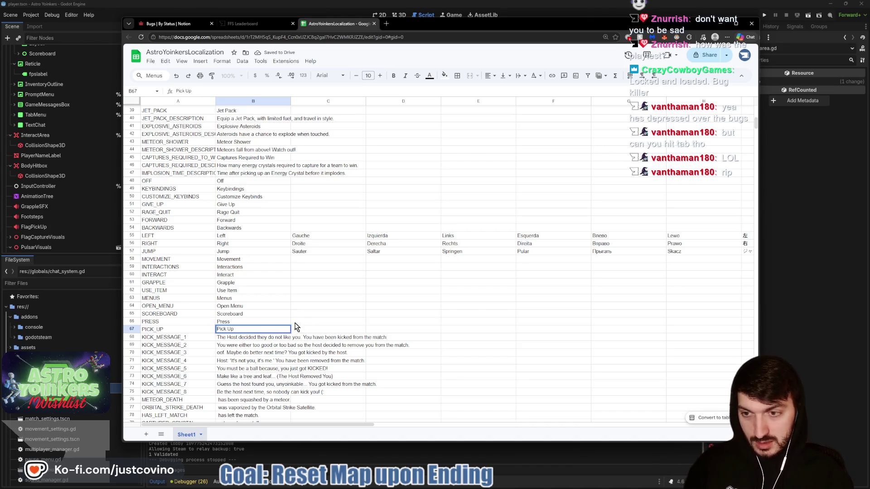
left_click(295, 323)
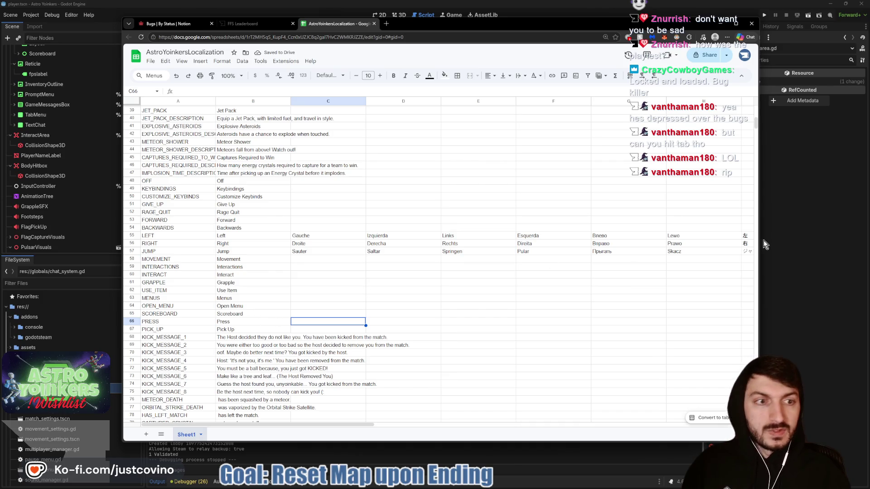
left_click(793, 245)
left_click(547, 142)
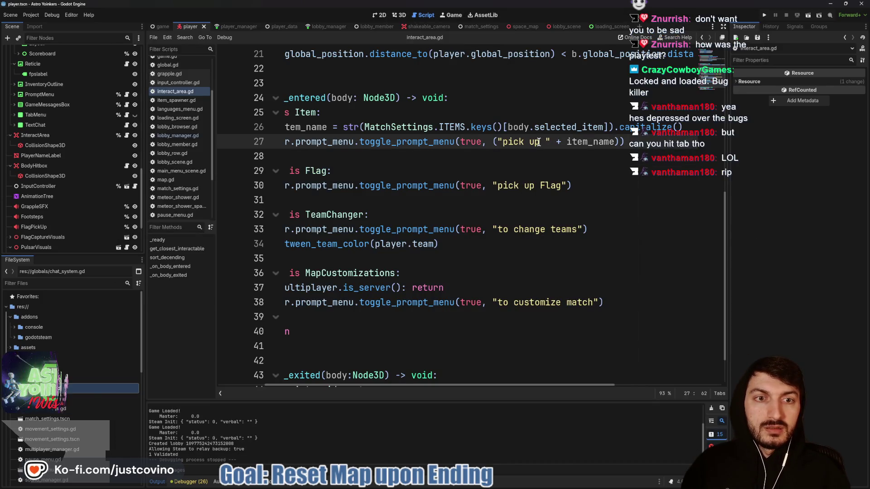
Step: Rewrite line 27 of interact_area.gd as ("PICK_UP" + " " + item_name) and save the script
left_click_drag(540, 142, 504, 142)
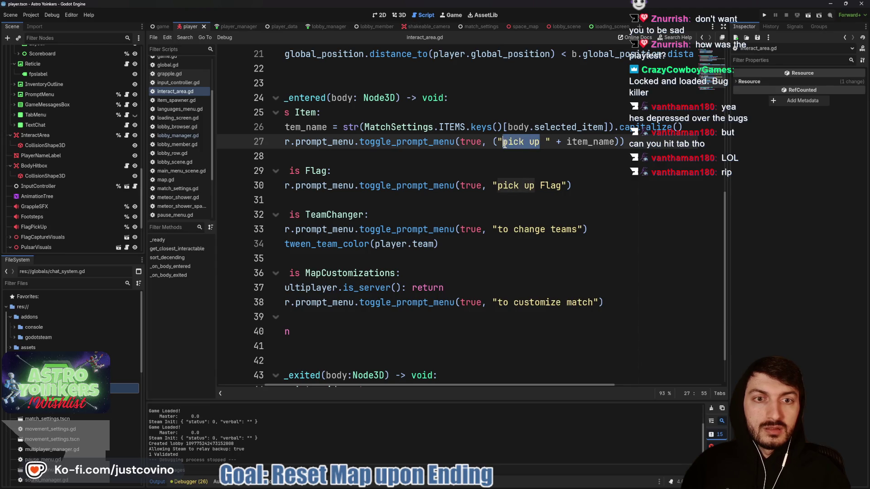
type("PICK_UP")
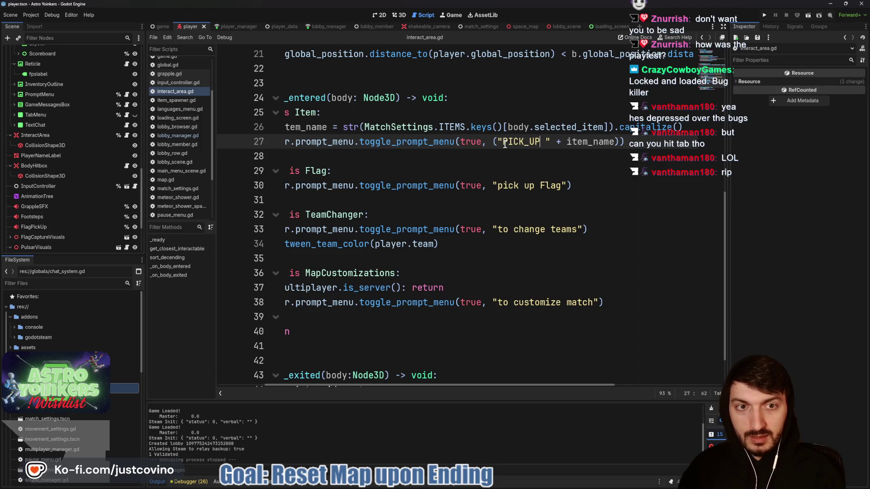
type("\"")
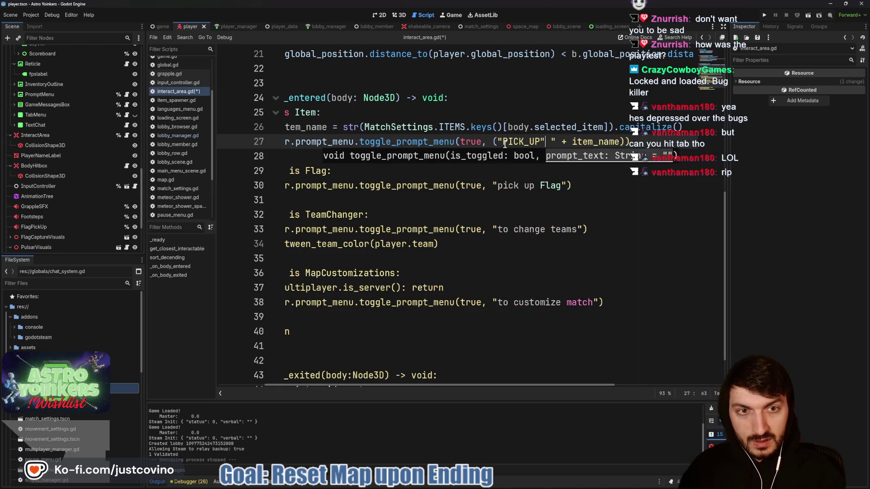
type(" + ")
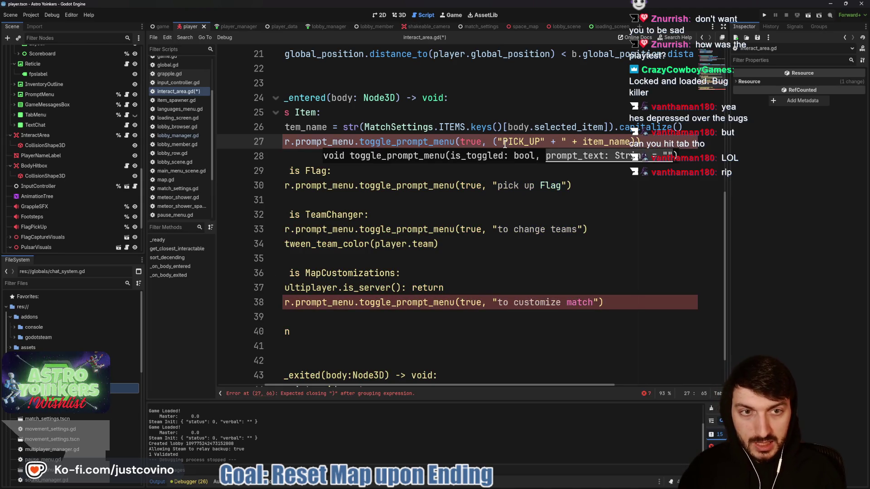
type("\"")
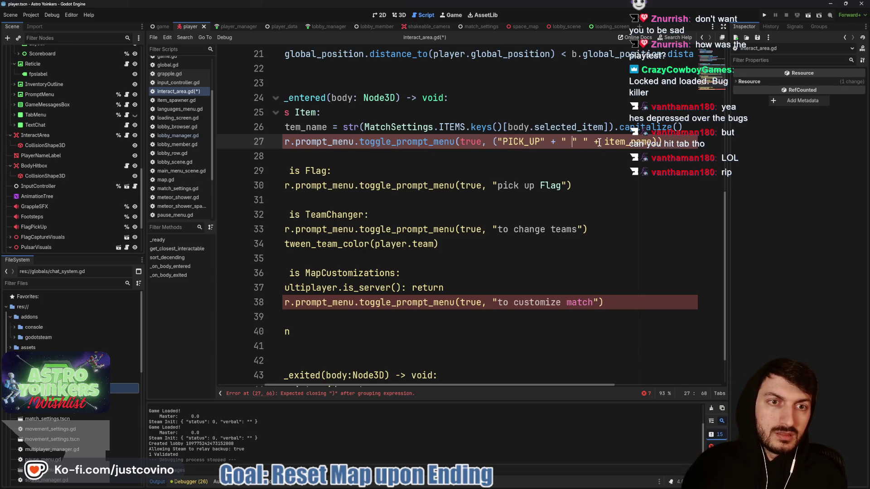
left_click(582, 141)
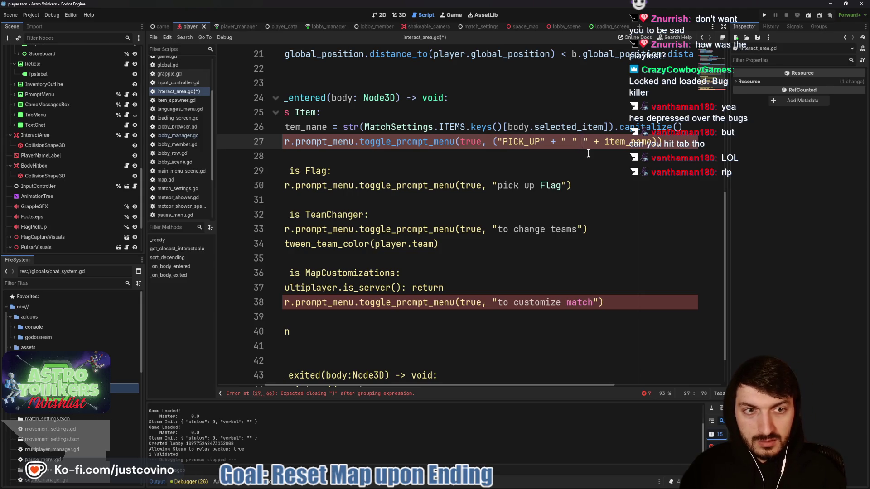
left_click_drag(583, 141, 555, 141)
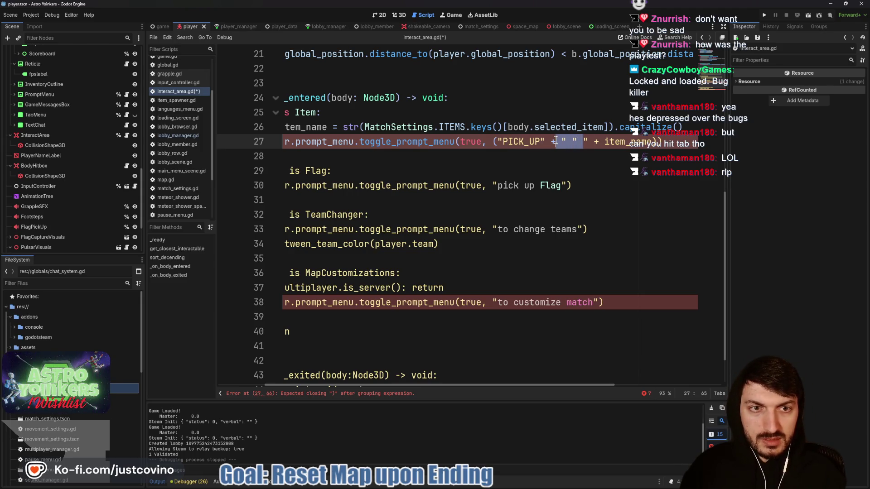
key("BackSpace")
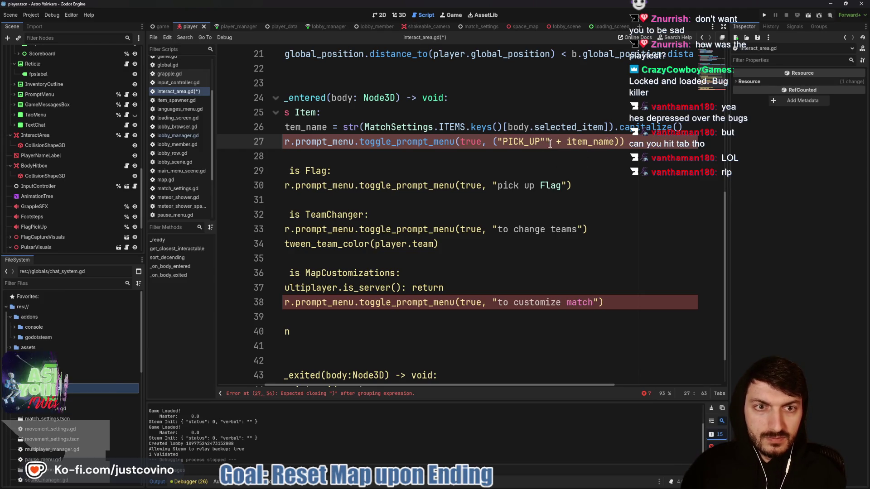
type("+")
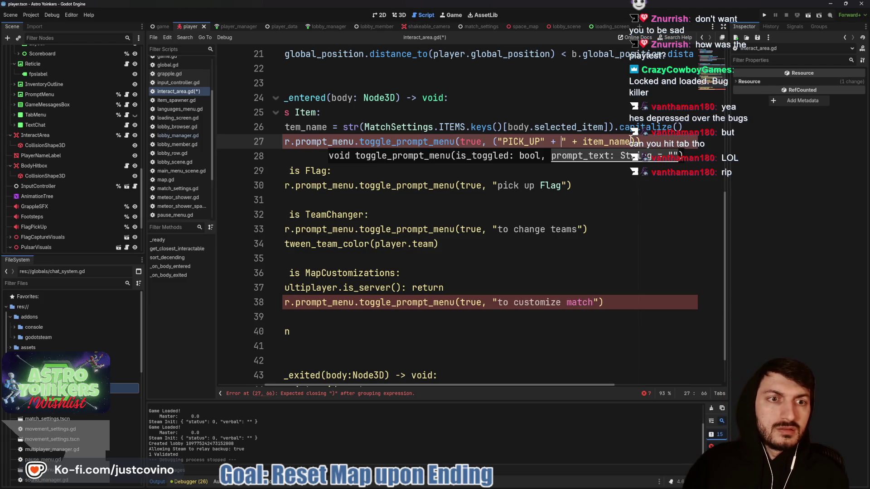
left_click(632, 142)
type("\"")
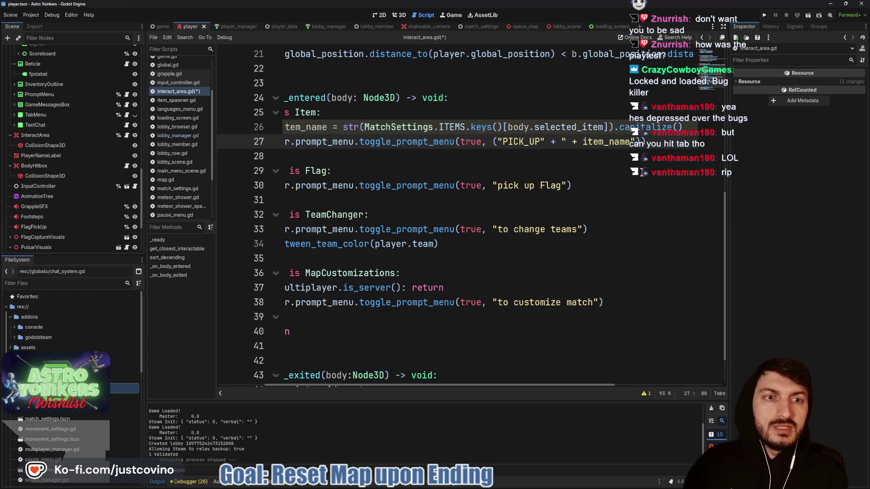
key("BackSpace")
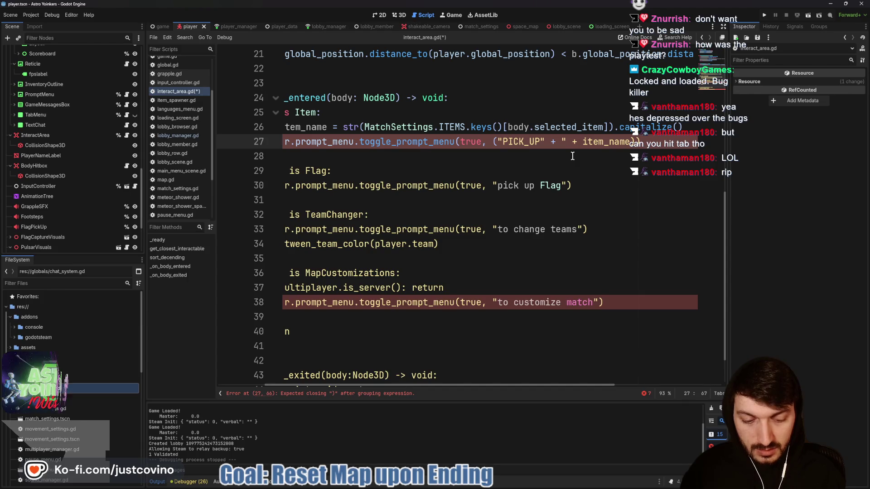
type("\"")
key("Down")
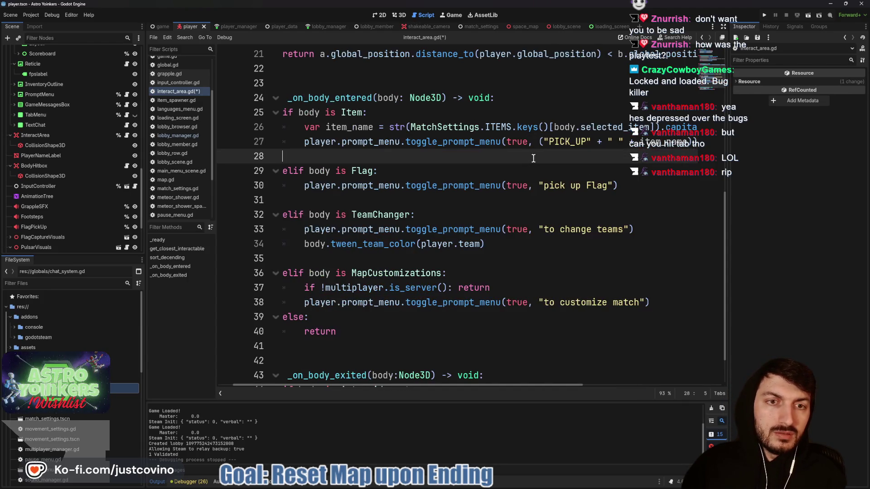
key("ctrl+s")
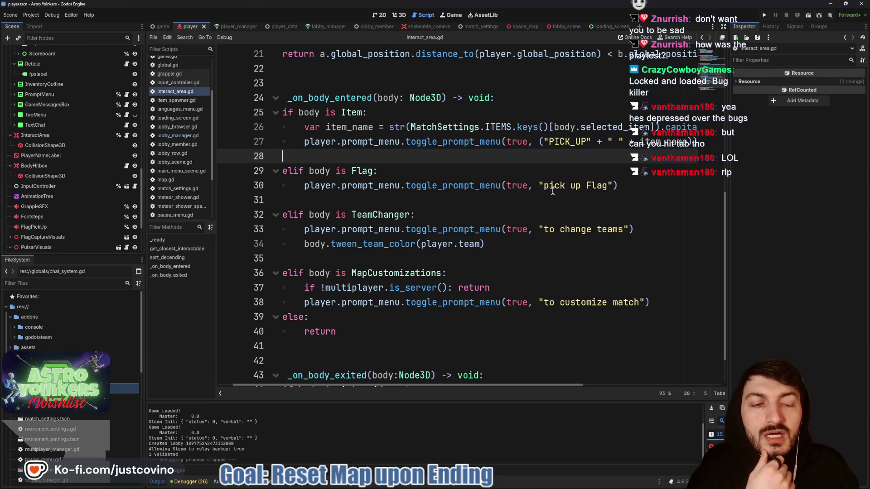
Step: Find the PICK_UP row 67 in the localization sheet and bring up its row options menu
left_click(506, 485)
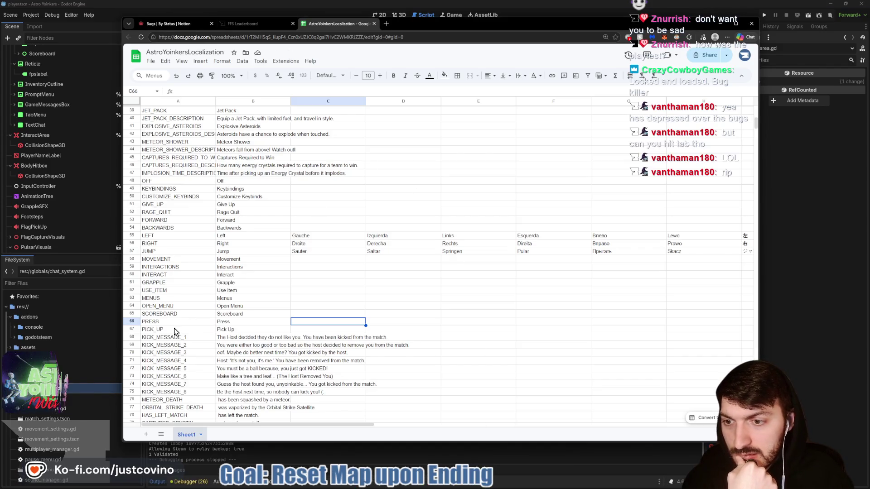
scroll(177, 332, "down", 3)
scroll(174, 308, "up", 4)
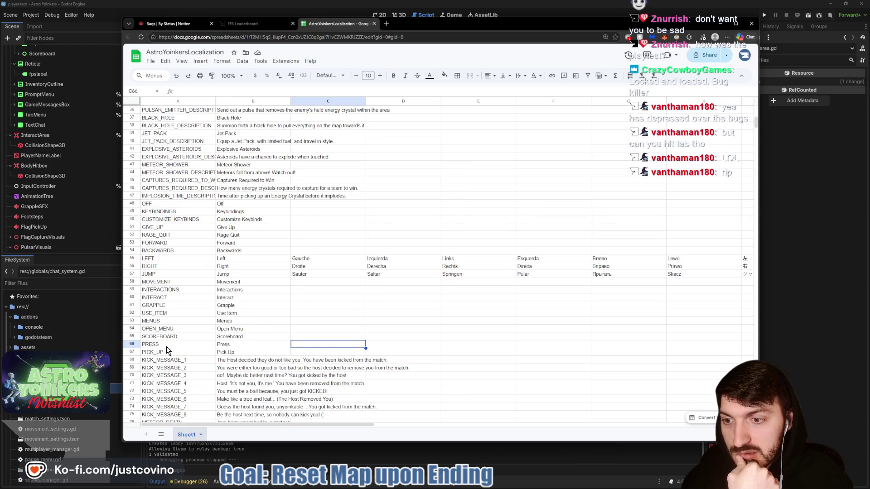
left_click(167, 352)
scroll(249, 301, "up", 5)
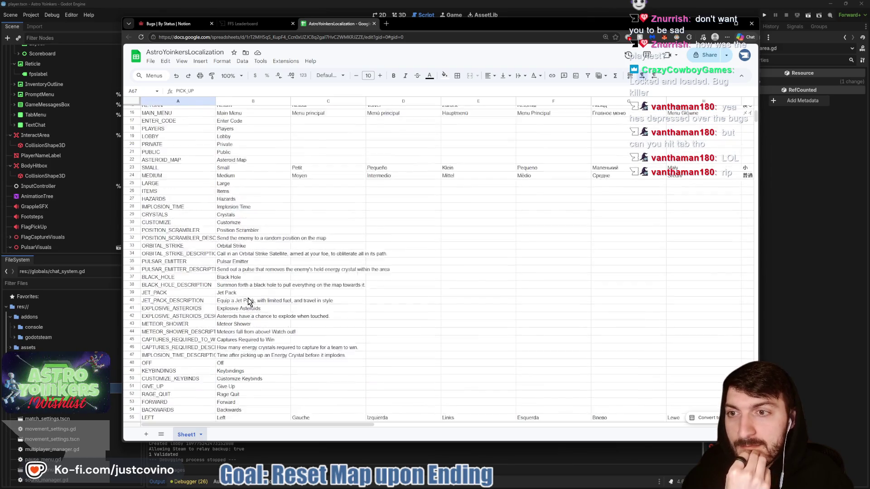
scroll(249, 302, "up", 3)
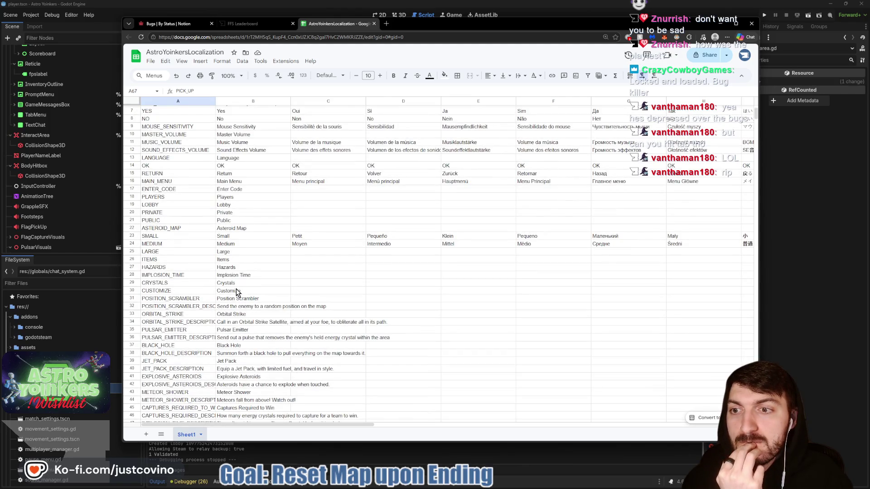
scroll(170, 242, "up", 2)
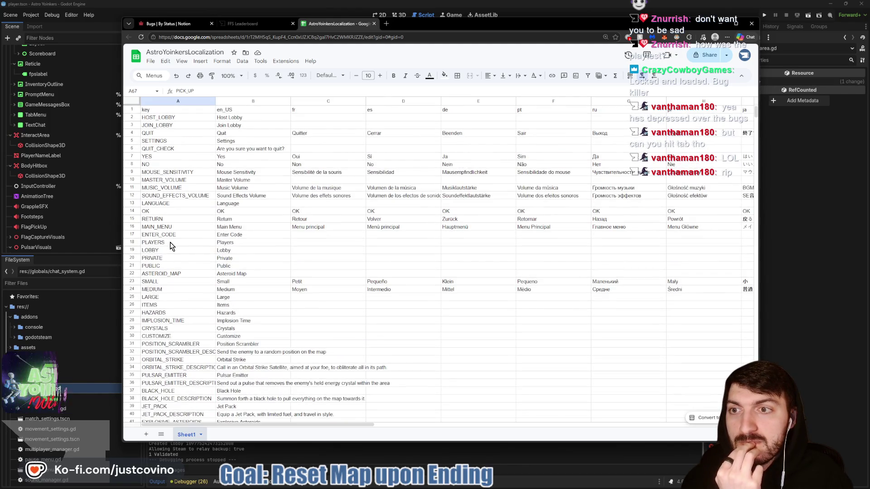
scroll(170, 242, "down", 10)
scroll(171, 246, "down", 8)
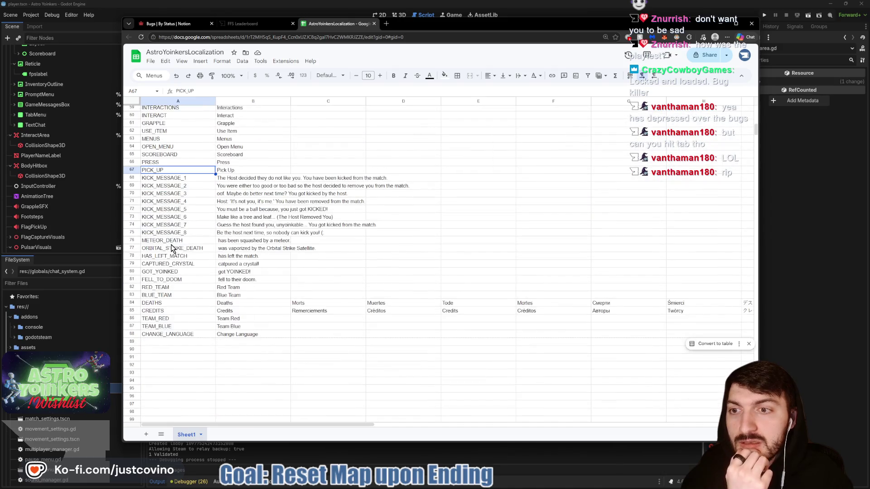
mouse_move(156, 181)
left_mouse_down()
mouse_move(369, 334)
mouse_move(375, 355)
mouse_move(762, 356)
left_mouse_up()
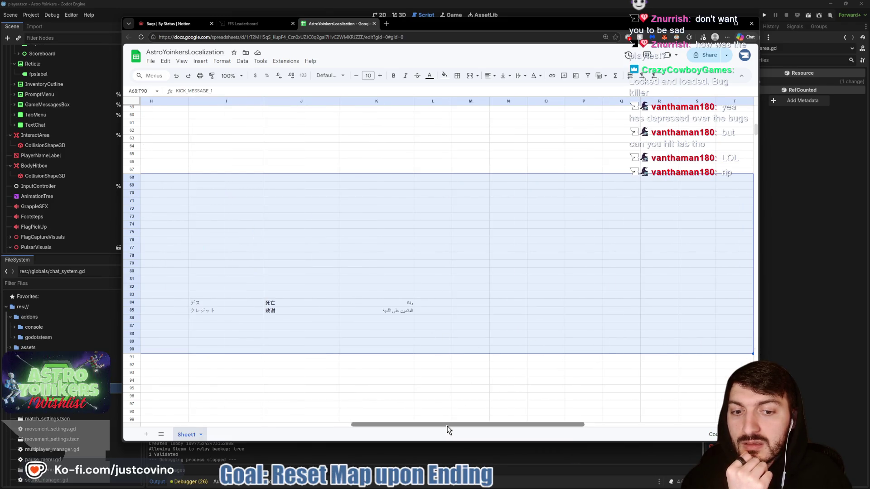
left_click_drag(447, 425, 238, 424)
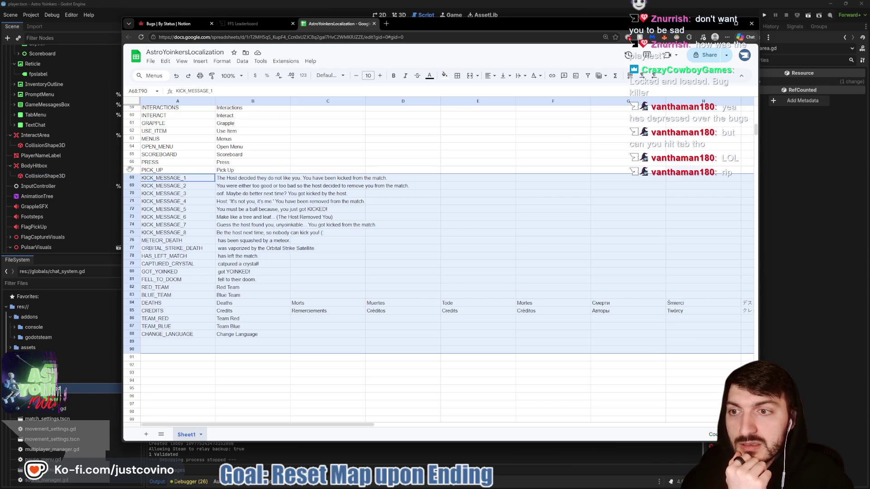
right_click(132, 169)
Step: Insert a row below PICK_UP and enter key PICK_UP_FLAG with text 'pick up Flag'
left_click(182, 245)
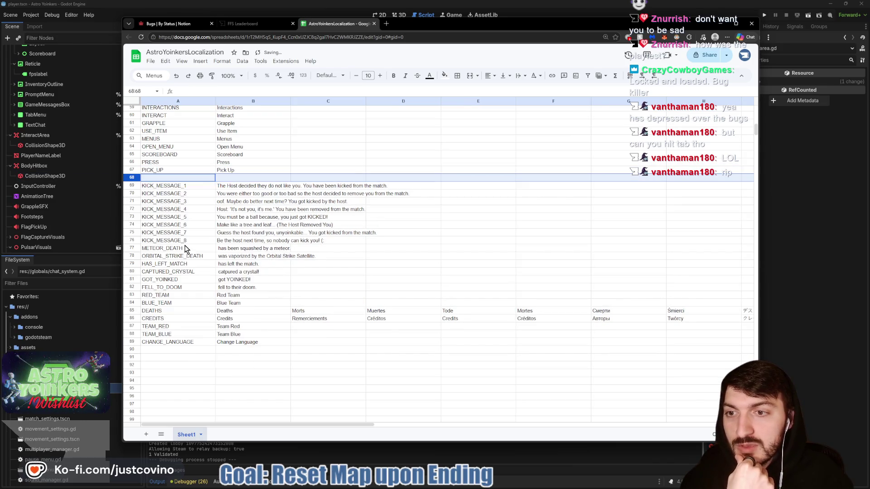
left_click(165, 178)
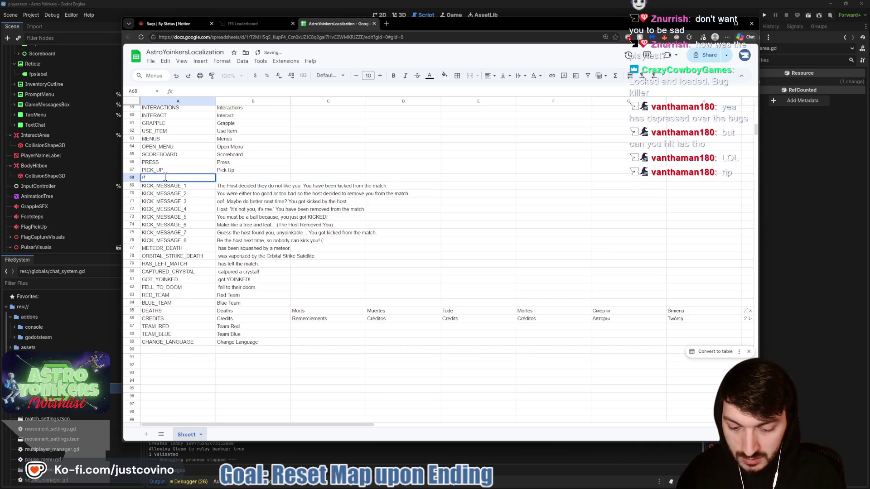
type("ICK_UP_FLAG")
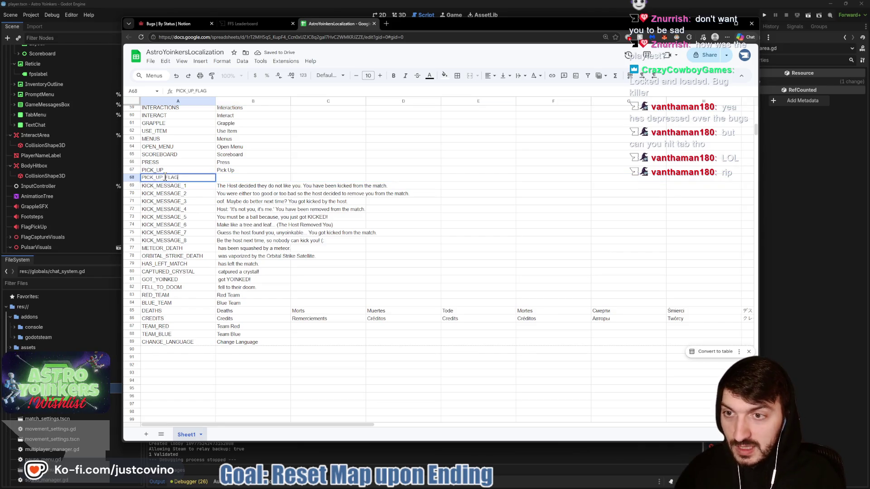
left_click(236, 178)
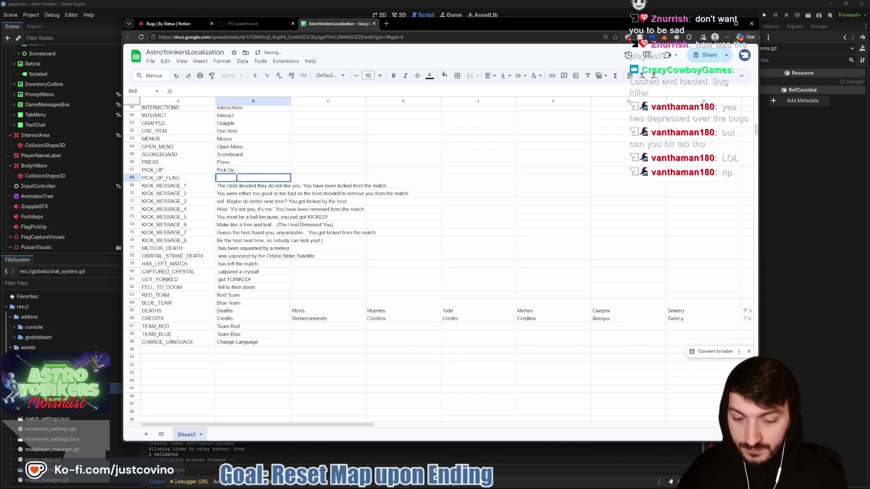
type("pick upFlag")
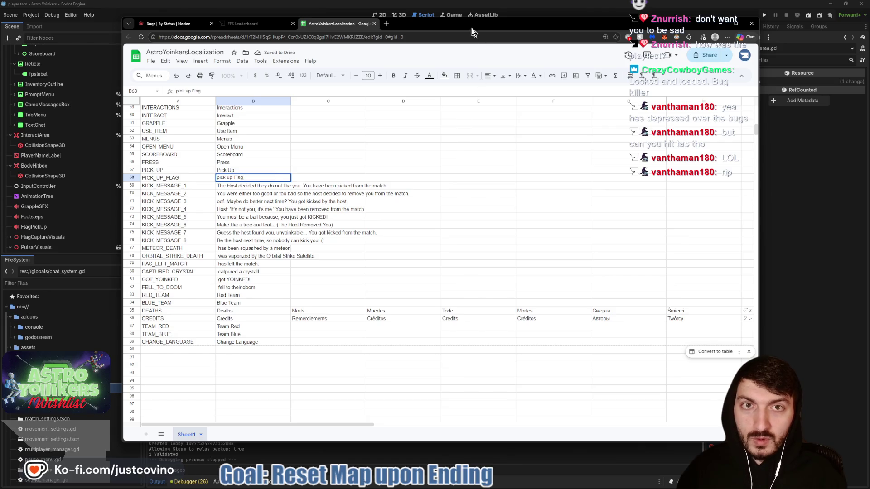
mouse_move(471, 32)
left_mouse_down()
mouse_move(426, 410)
mouse_move(453, 40)
left_mouse_up()
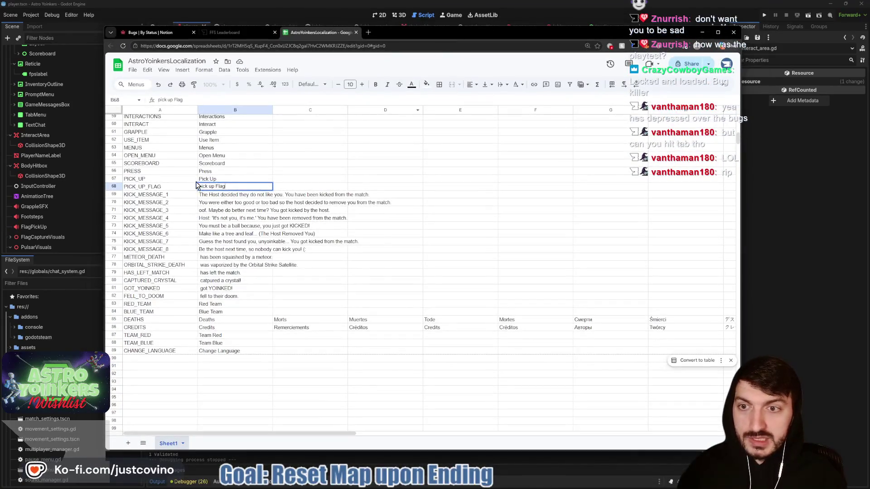
left_click(166, 186)
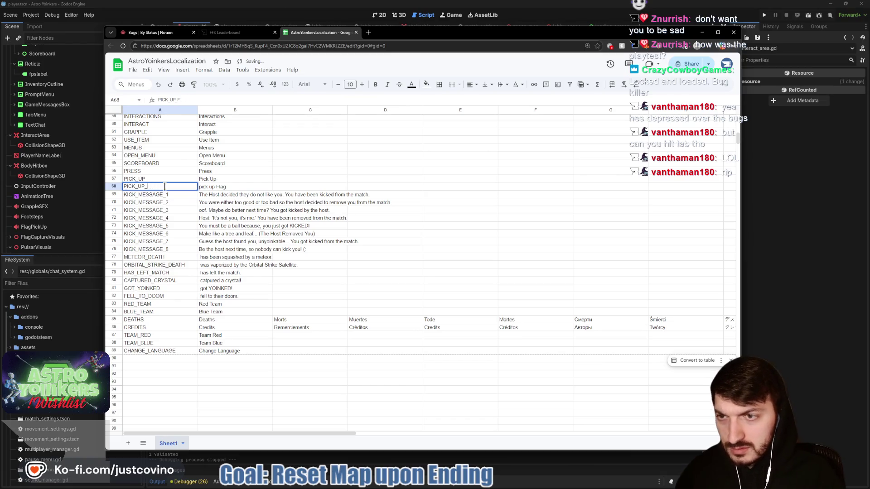
Step: Change the row 68 English text from 'pick up Flag' to 'pick up Crystal'
double_click(234, 186)
key("BackSpace")
key("BackSpace")
key("BackSpace")
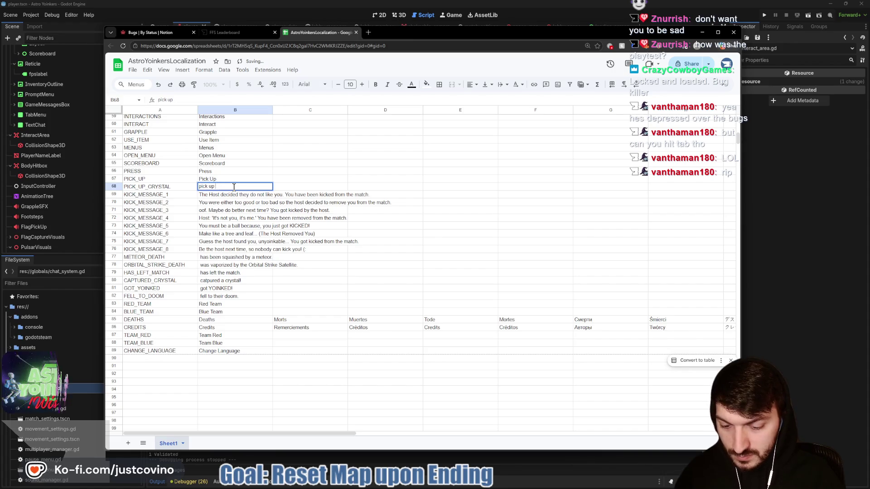
type("Crystal")
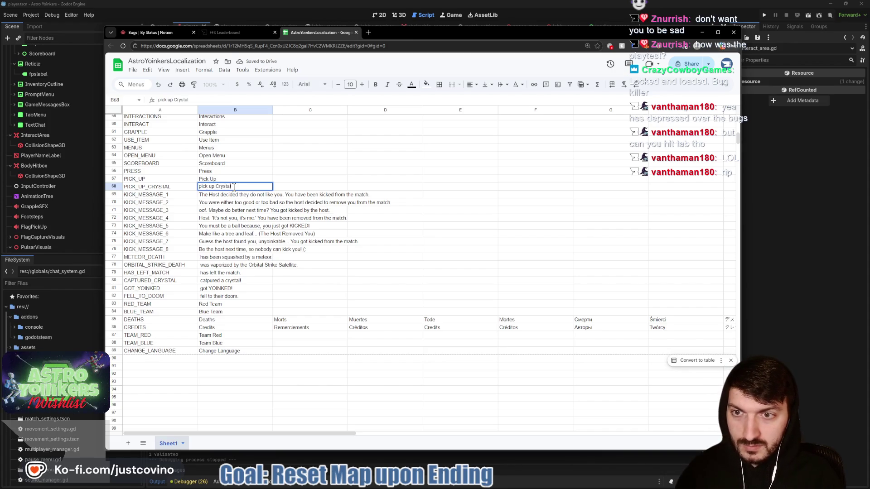
left_click(301, 188)
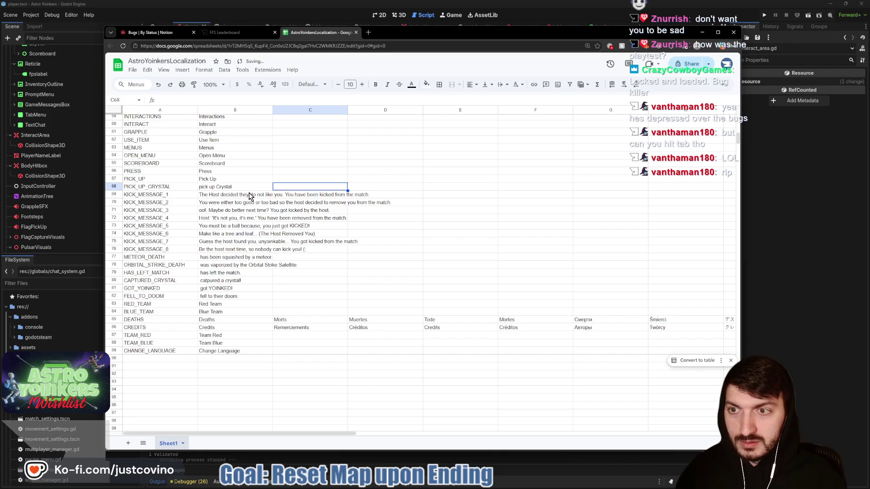
mouse_move(418, 37)
left_mouse_down()
mouse_move(420, 348)
mouse_move(425, 91)
mouse_move(415, 404)
mouse_move(419, 38)
left_mouse_up()
Step: Insert row 69 below PICK_UP_CRYSTAL with key TO_CHANGE_TEAMS and text 'to change Teams'
left_click(159, 197)
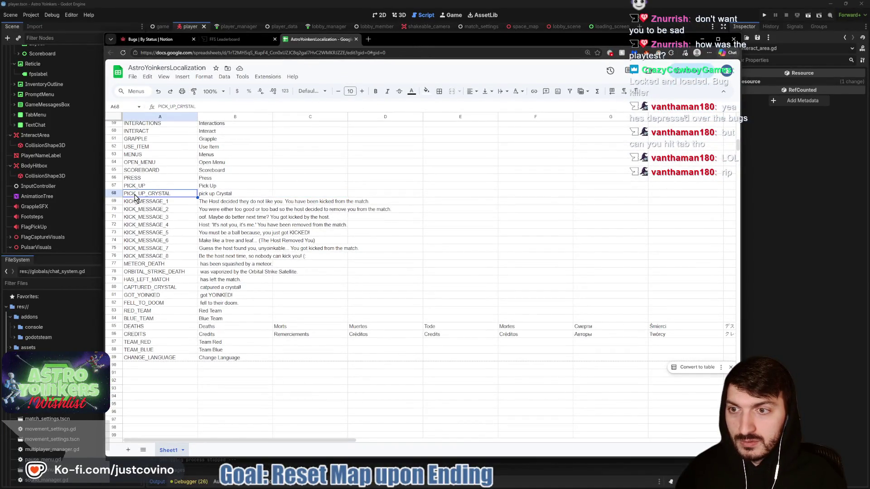
left_click(113, 192)
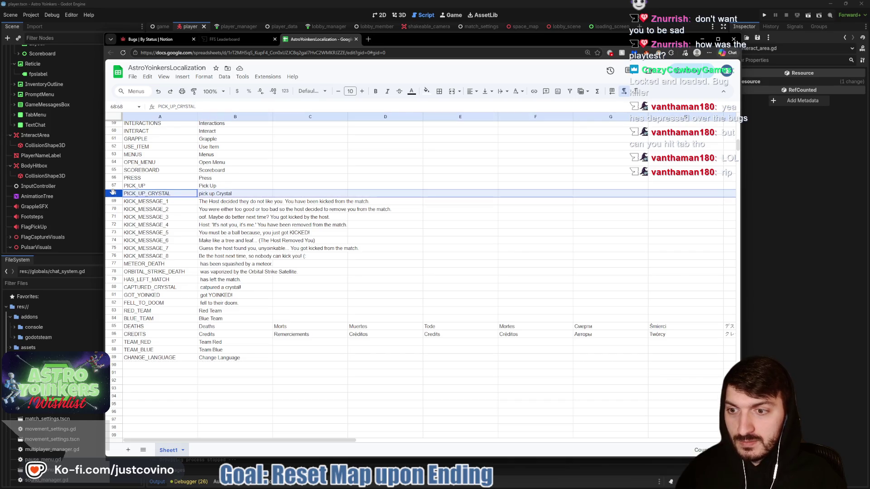
right_click(113, 192)
left_click(158, 266)
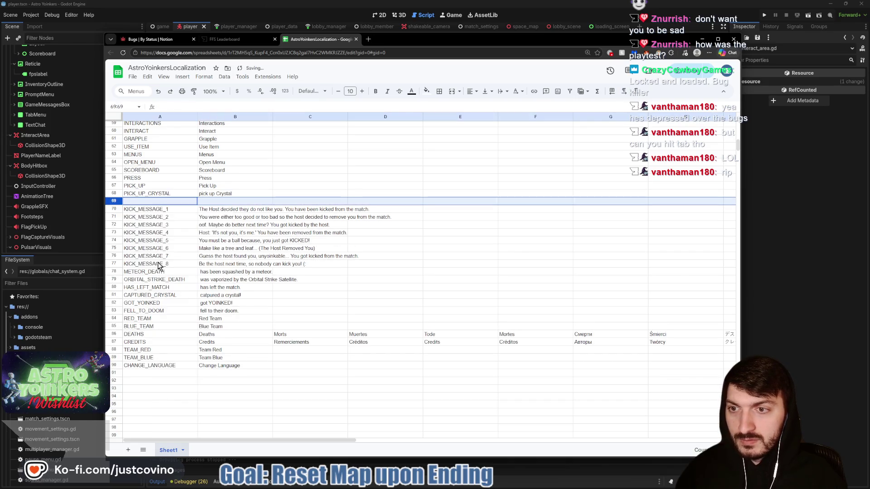
left_click(152, 203)
type("TO_CHANGE_")
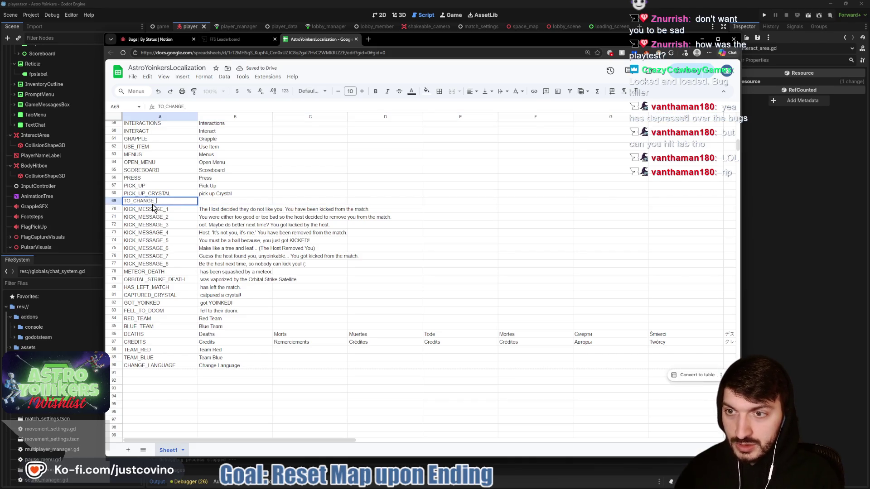
type("TEAMS")
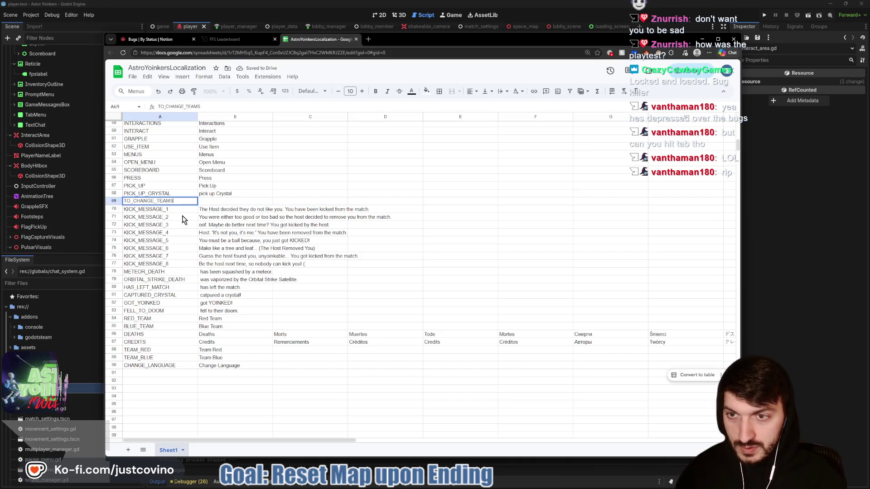
left_click(213, 203)
type("to change Teams")
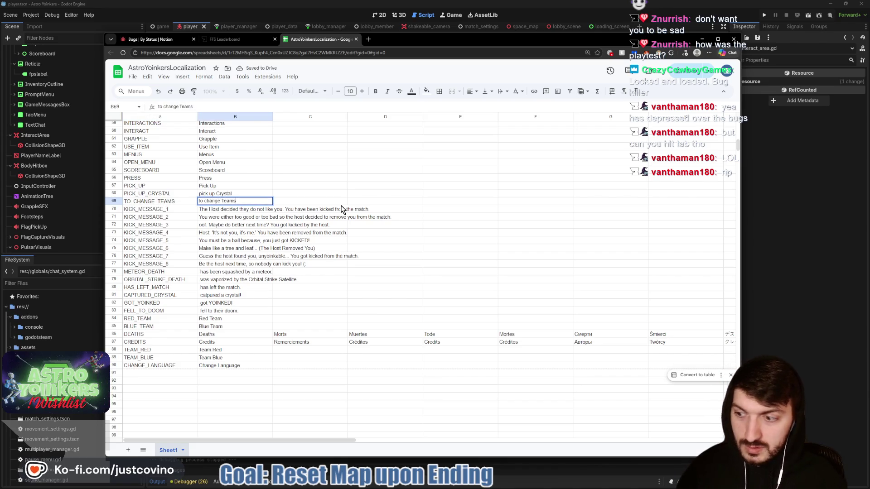
key("Tab")
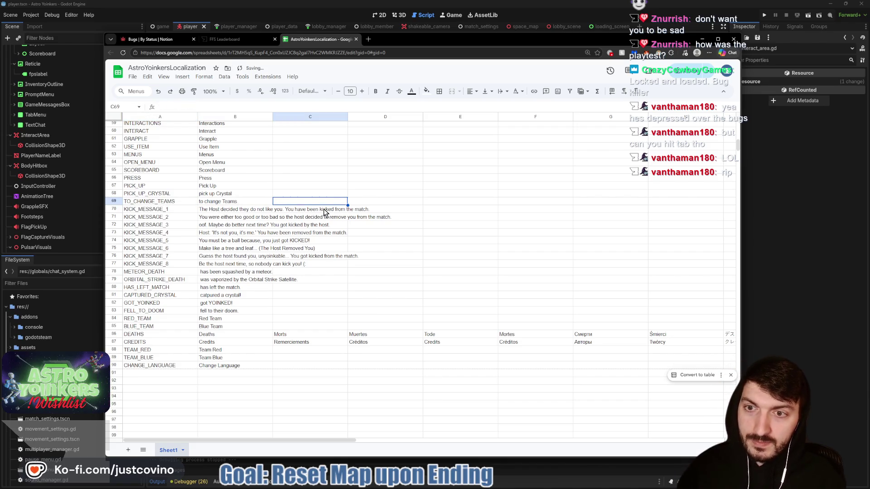
mouse_move(501, 40)
left_mouse_down()
mouse_move(515, 407)
mouse_move(500, 65)
mouse_move(481, 45)
mouse_move(496, 48)
left_mouse_up()
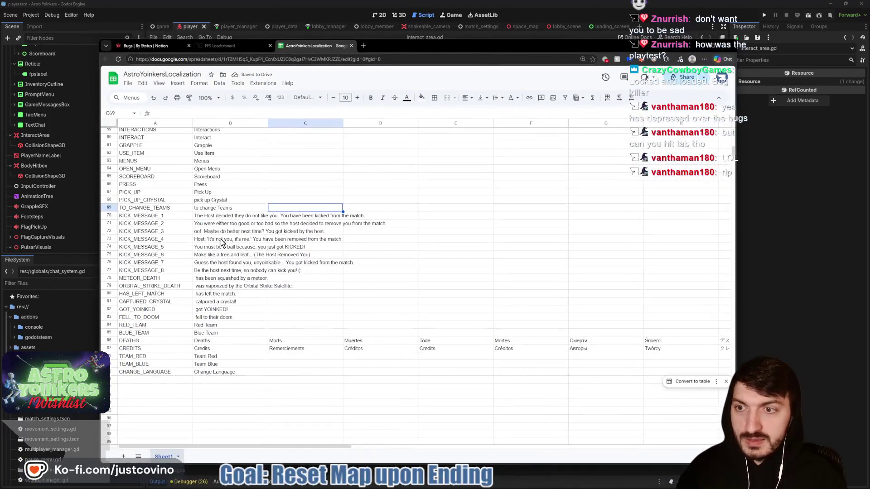
Step: Insert row 70 with key TO_CUSTOMIZE_MATCH and text 'to Customize Match'
left_click(109, 209)
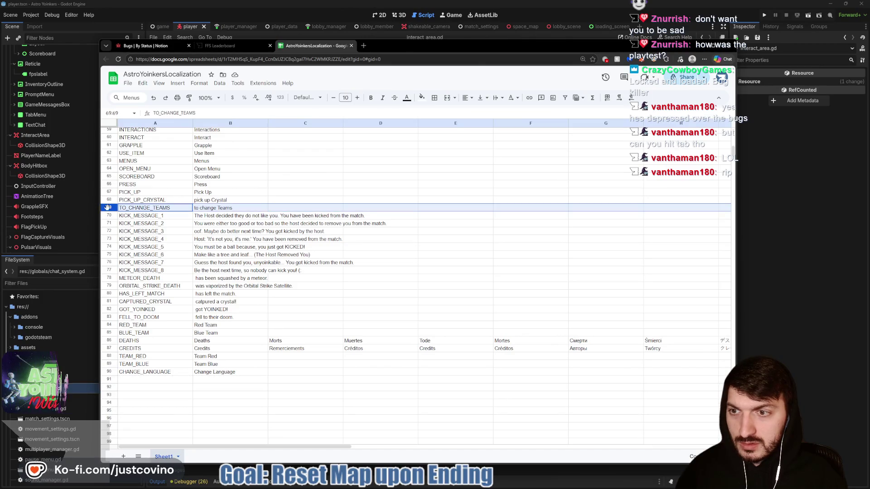
right_click(109, 209)
left_click(147, 286)
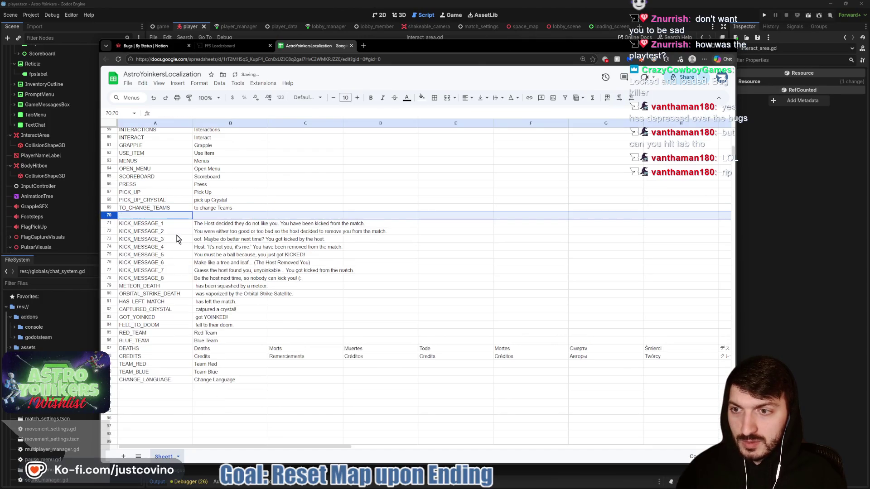
left_click(141, 216)
type("TO_CUST")
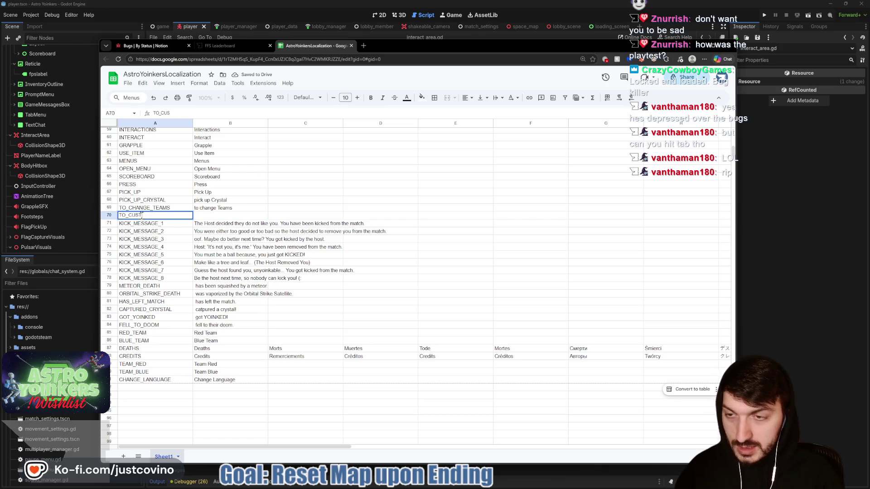
type("OMIZE_MATCH")
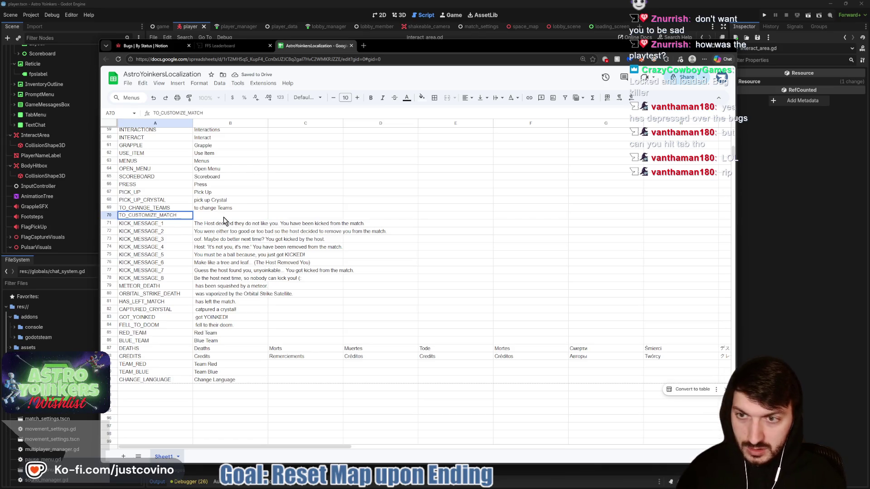
left_click(224, 216)
type("to Customize match")
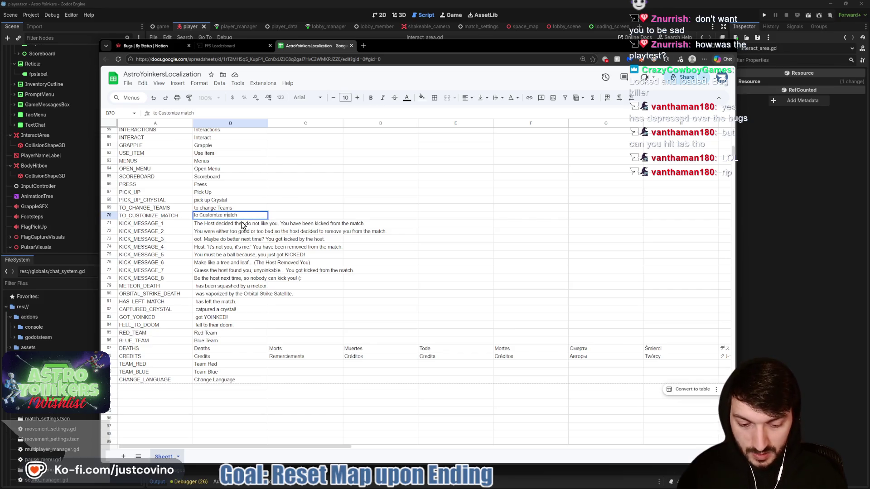
key("BackSpace")
type("M")
left_click(298, 202)
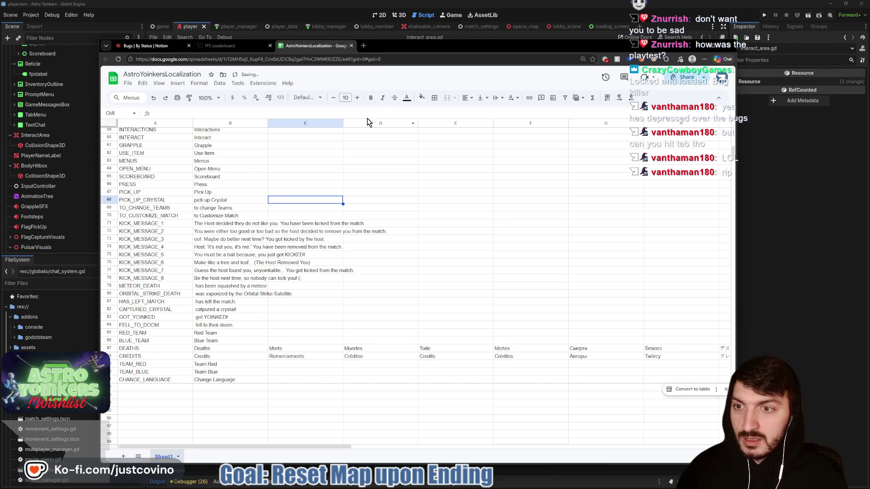
Step: Replace the flag and team-change prompt strings with PICK_UP_CRYSTAL and TO_CHANGE_TEAMS keys
mouse_move(419, 51)
left_mouse_down()
mouse_move(555, 306)
mouse_move(504, 197)
mouse_move(495, 201)
mouse_move(491, 148)
mouse_move(500, 366)
mouse_move(504, 120)
mouse_move(511, 252)
left_mouse_up()
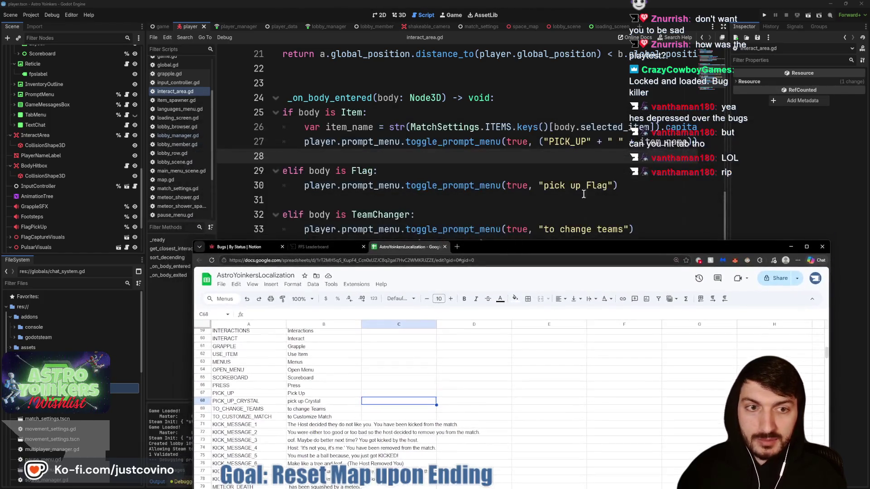
left_click_drag(545, 185, 607, 189)
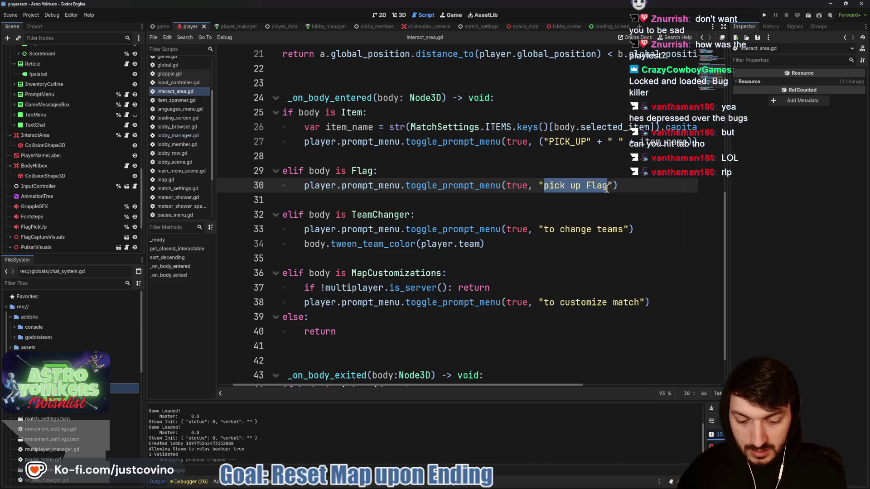
type("PICK_UP_CRYSTAL")
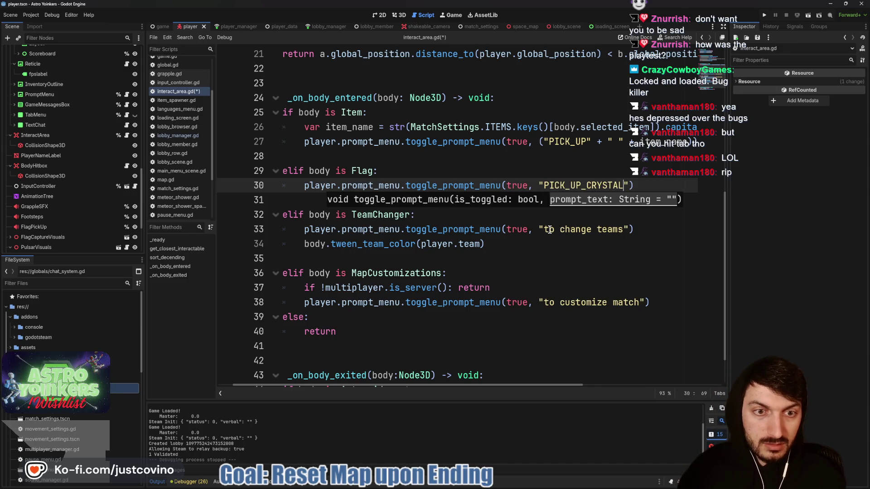
left_click_drag(544, 230, 623, 230)
type("TO_CHANGE_TEAMS")
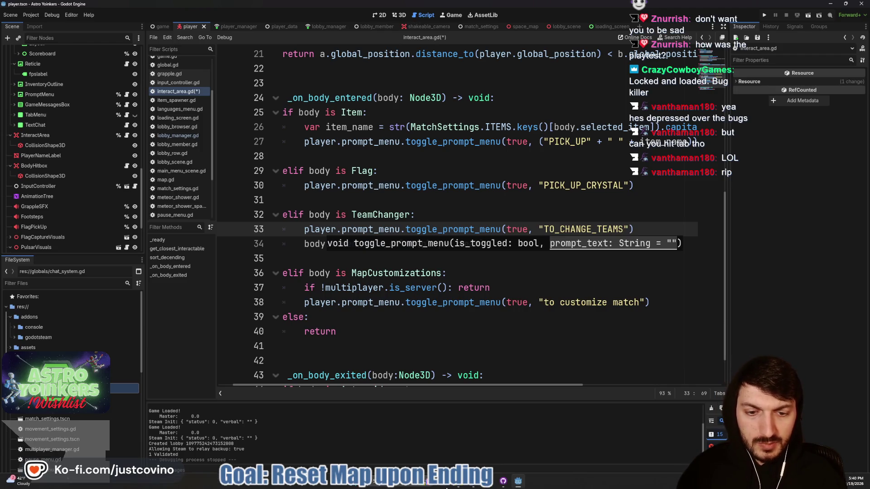
key("alt+Tab")
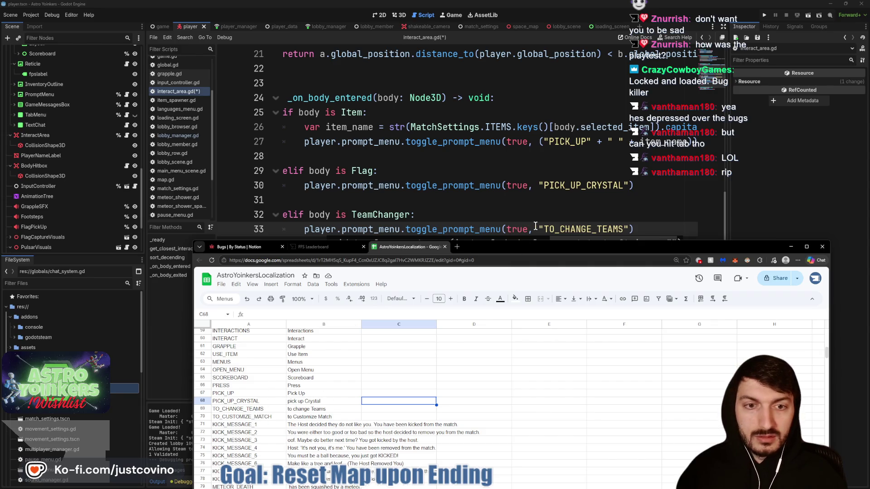
left_click(541, 218)
Step: Replace the customize-match prompt on line 38 with TO_CUSTOMIZE_MATCH and save interact_area.gd
left_click_drag(544, 303, 639, 304)
type("TO_")
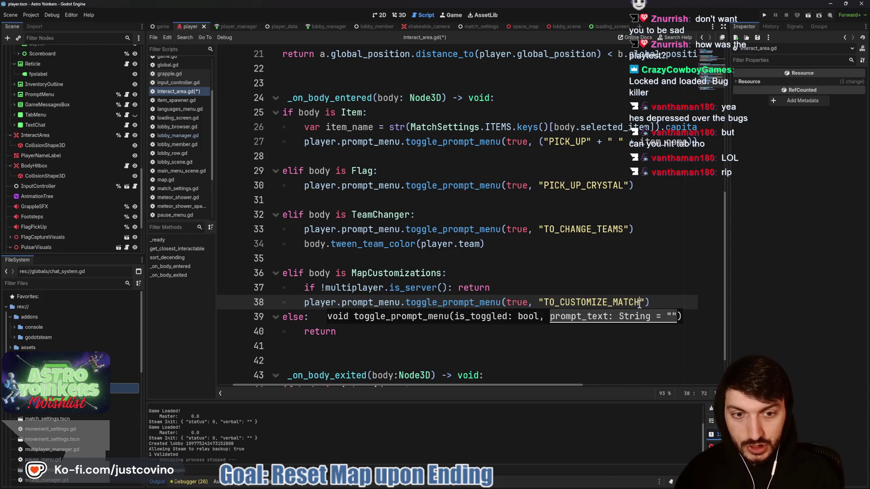
left_click(548, 288)
key("ctrl+s")
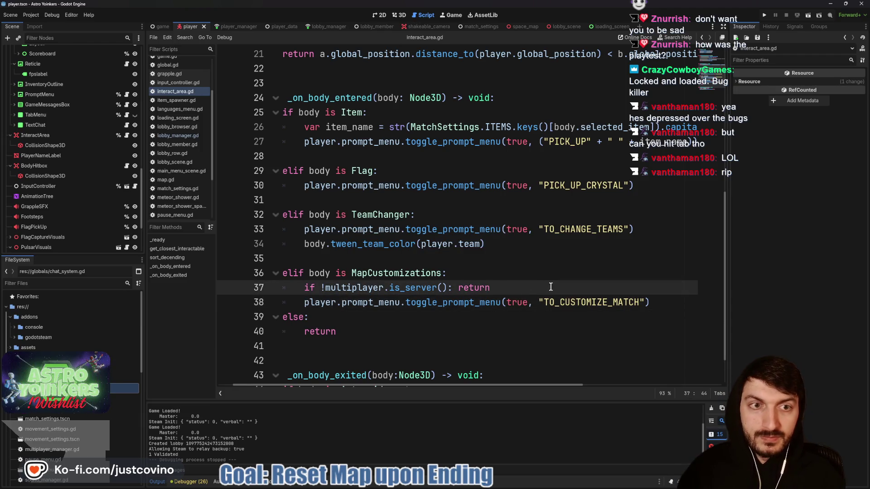
scroll(542, 288, "up", 6)
scroll(541, 289, "down", 7)
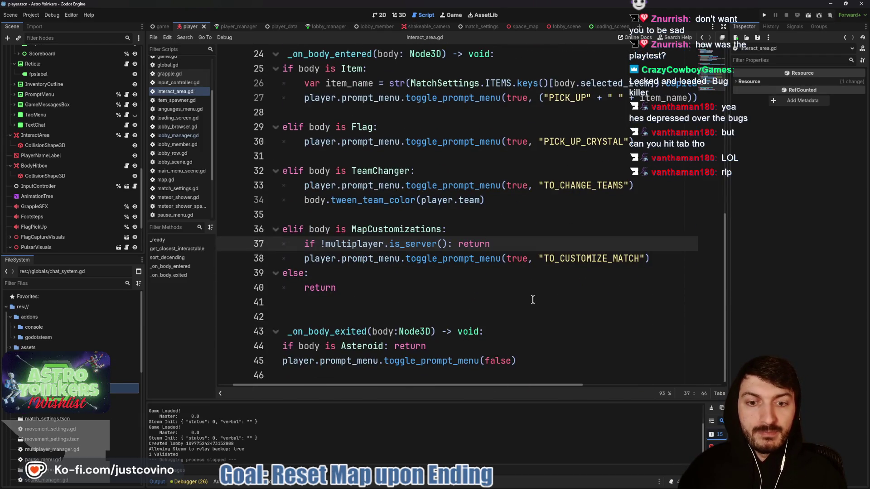
scroll(476, 327, "up", 6)
scroll(479, 323, "down", 4)
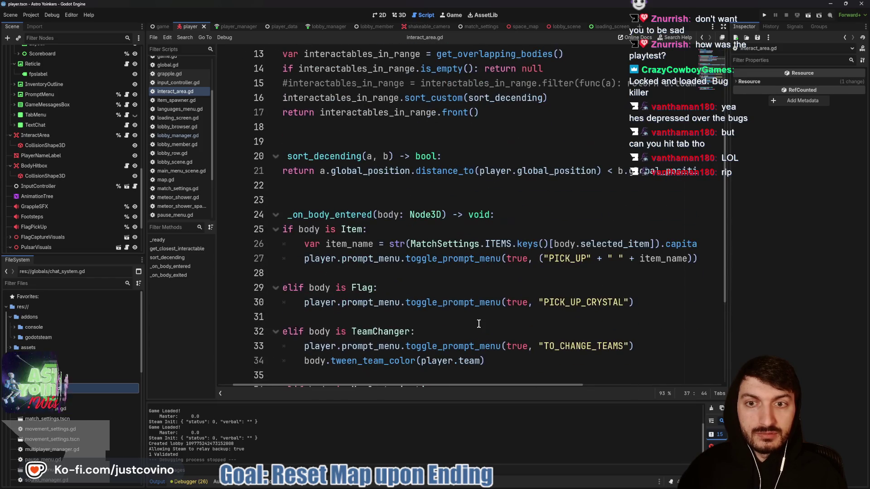
left_click(435, 288)
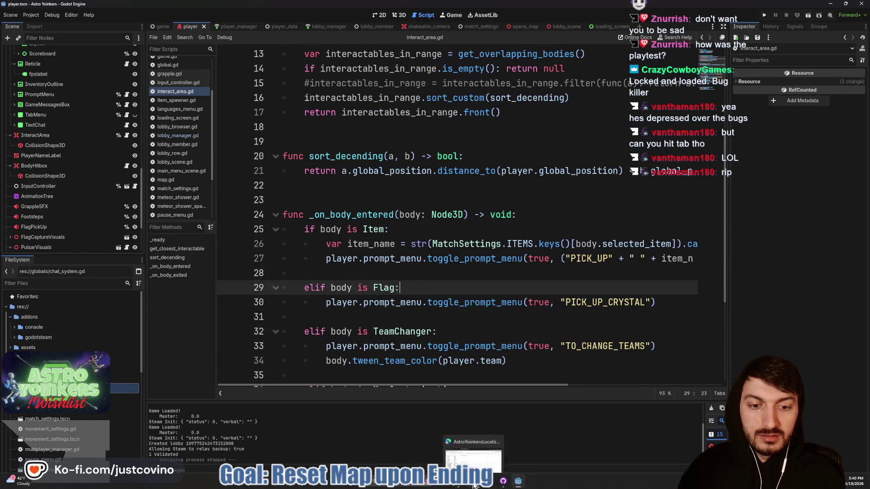
left_click(474, 485)
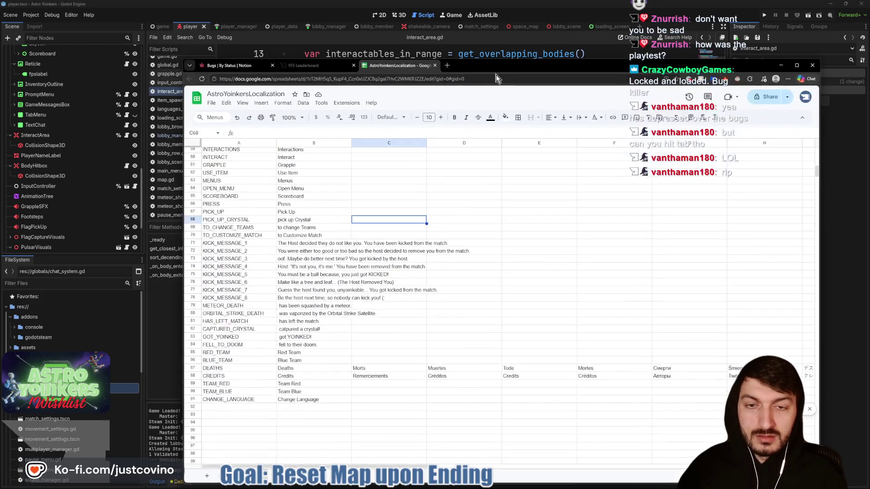
Step: Download the sheet as CSV, overwriting AstroYoinkersLocalization.csv in Desktop/ctf_tower/localization
left_click(413, 190)
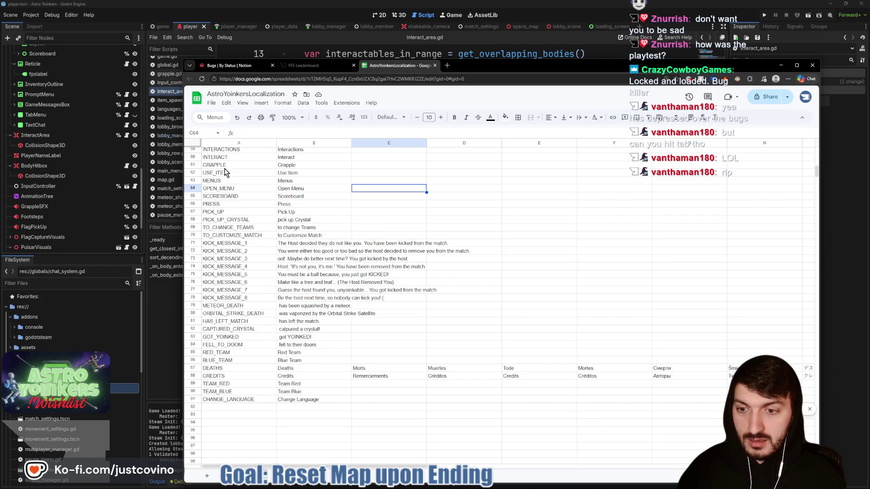
left_click(211, 103)
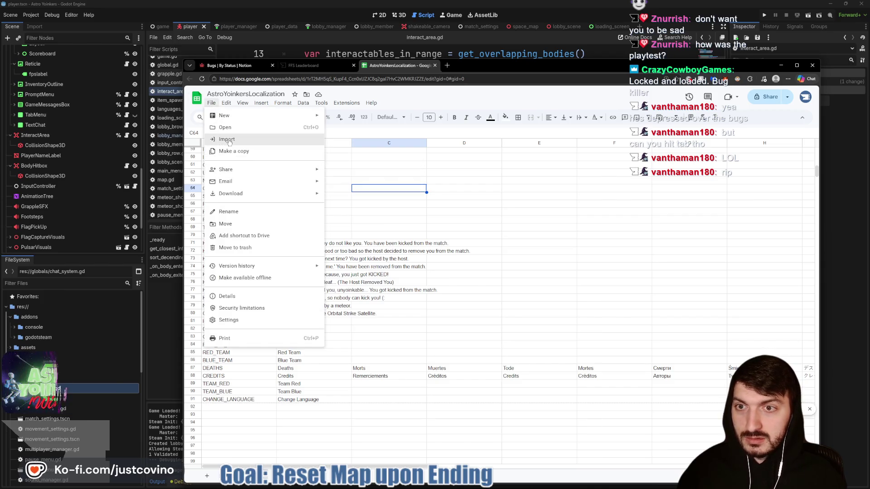
mouse_move(236, 194)
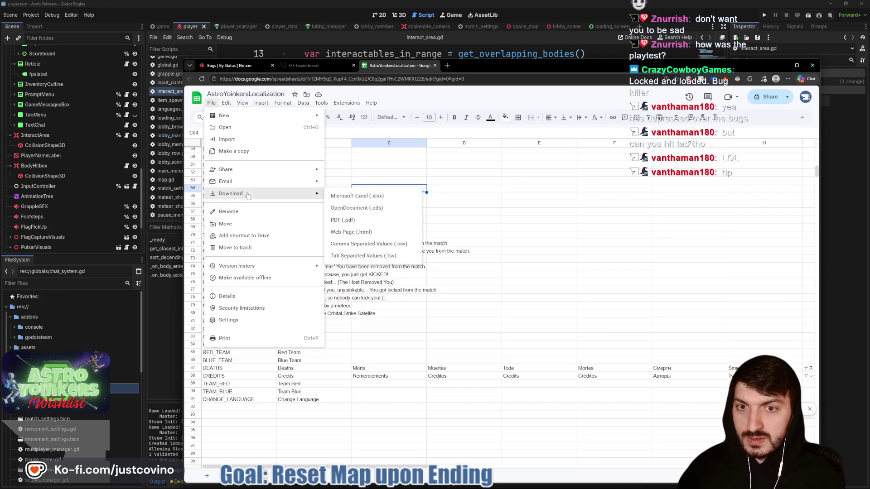
left_click(368, 245)
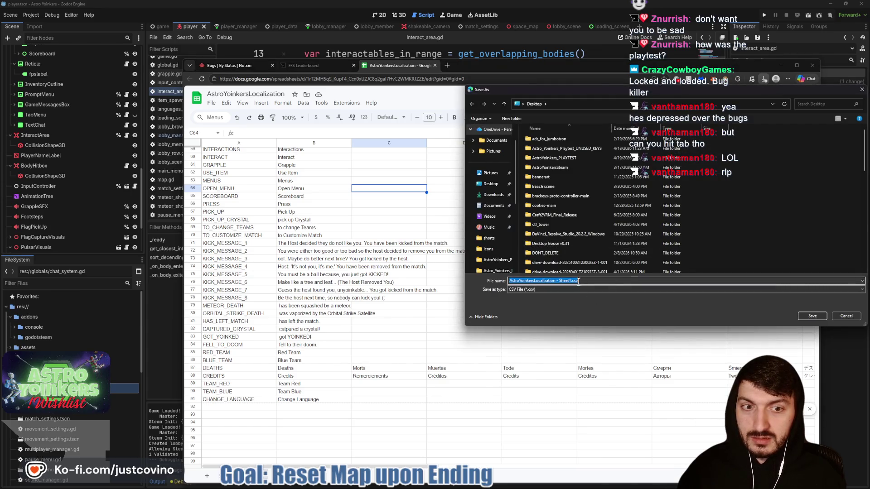
left_click_drag(589, 66, 568, 61)
left_click_drag(553, 94, 400, 129)
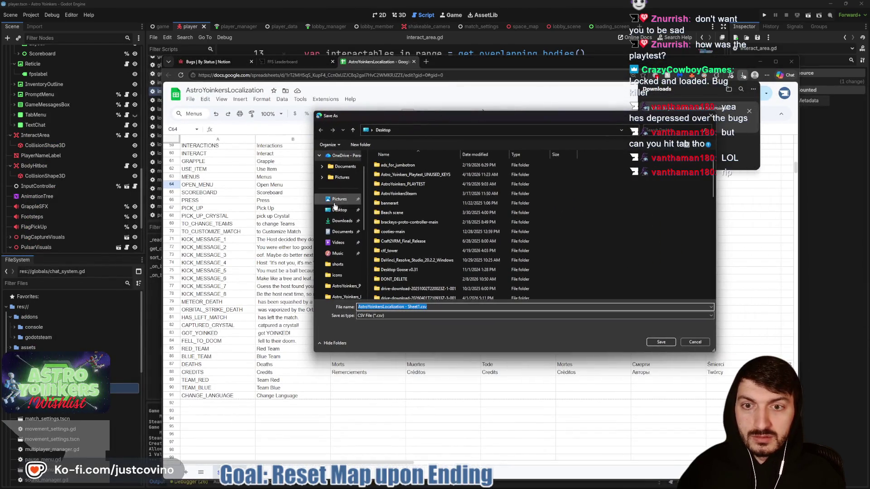
left_click(336, 209)
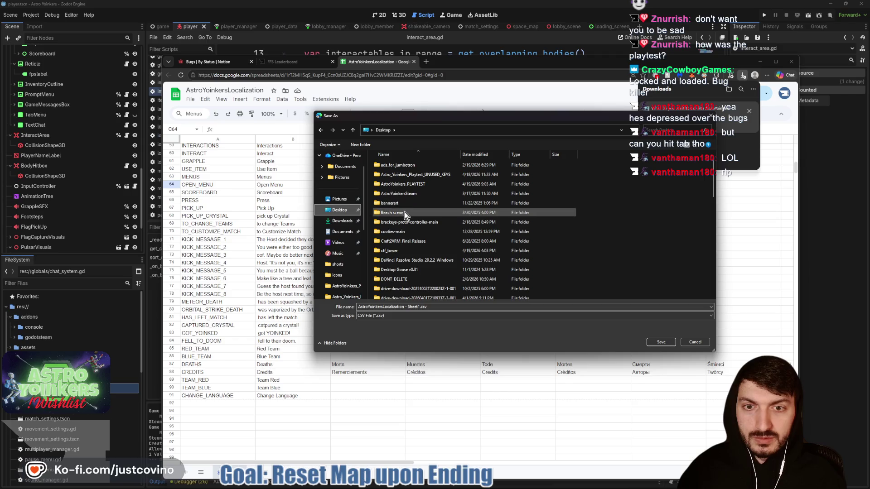
double_click(393, 251)
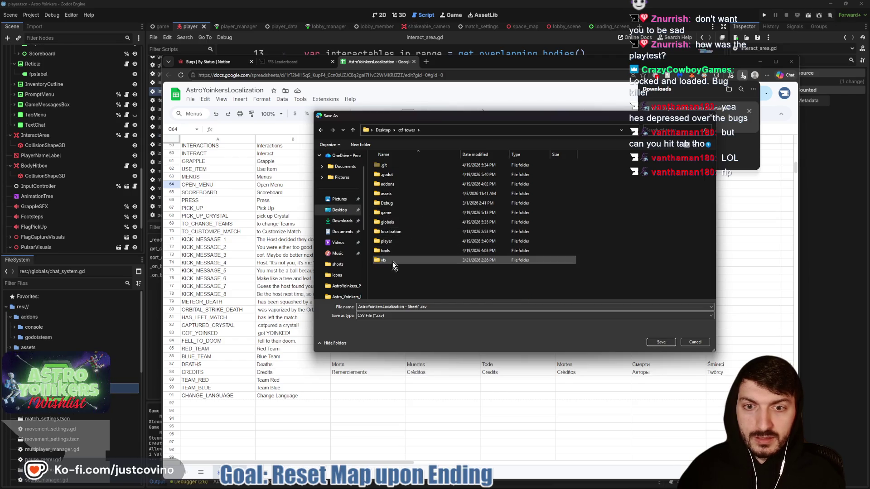
double_click(389, 231)
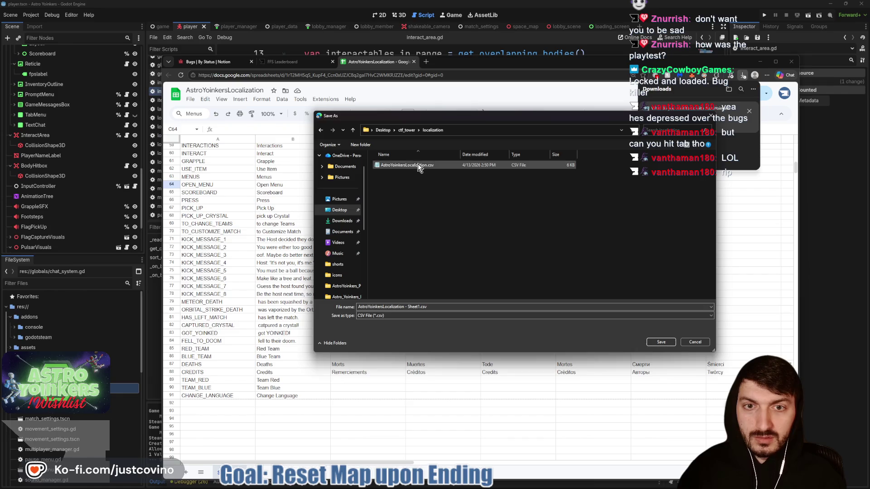
left_click(661, 343)
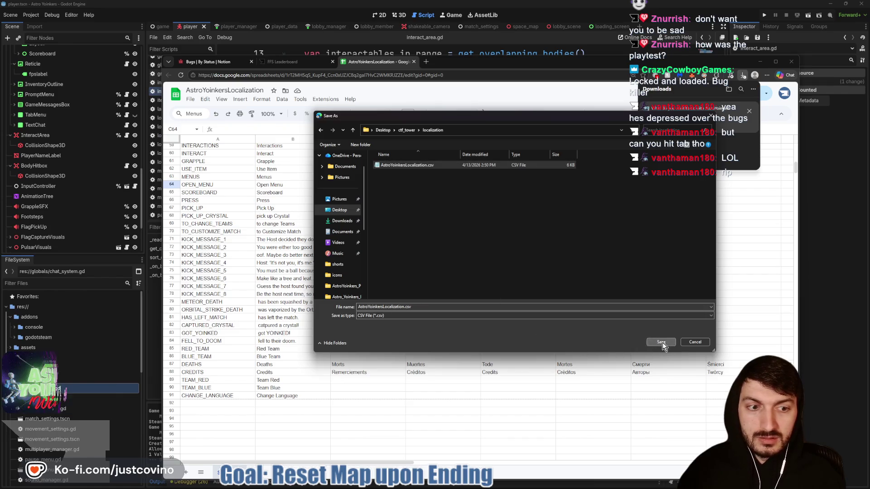
left_click(452, 249)
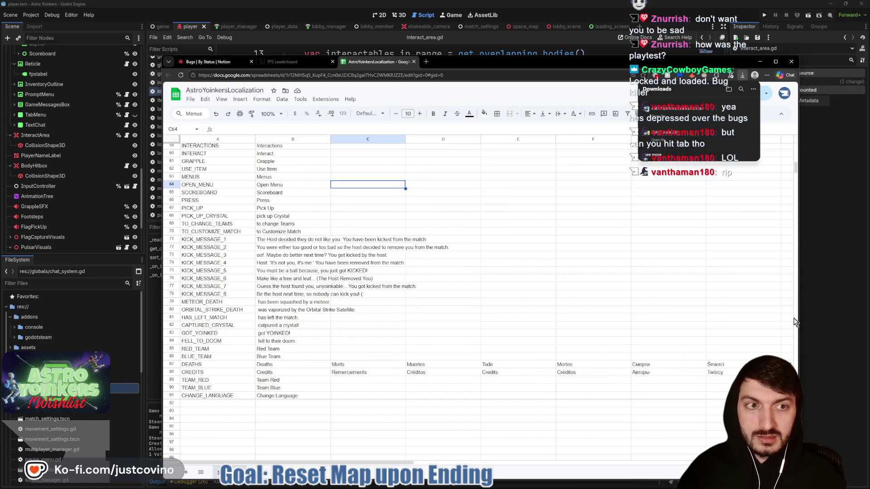
Step: Return to Godot to reimport the CSV and check the Localization translation list in Project Settings
left_click(831, 304)
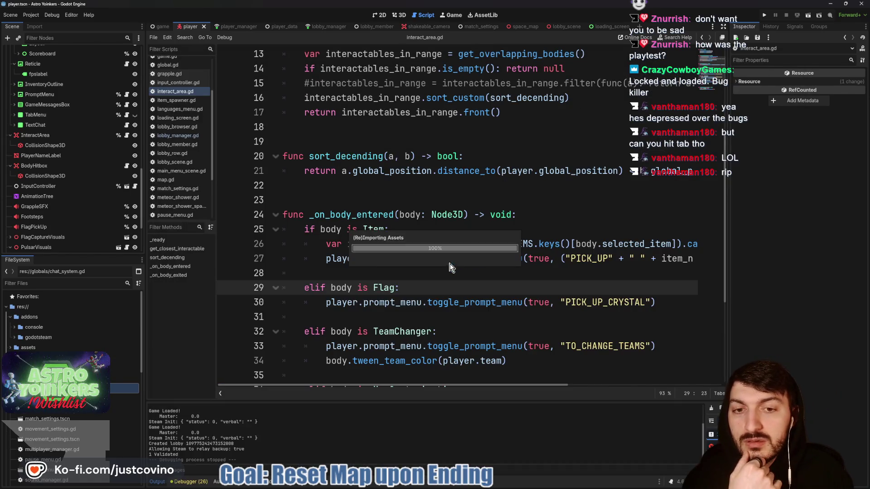
left_click(436, 271)
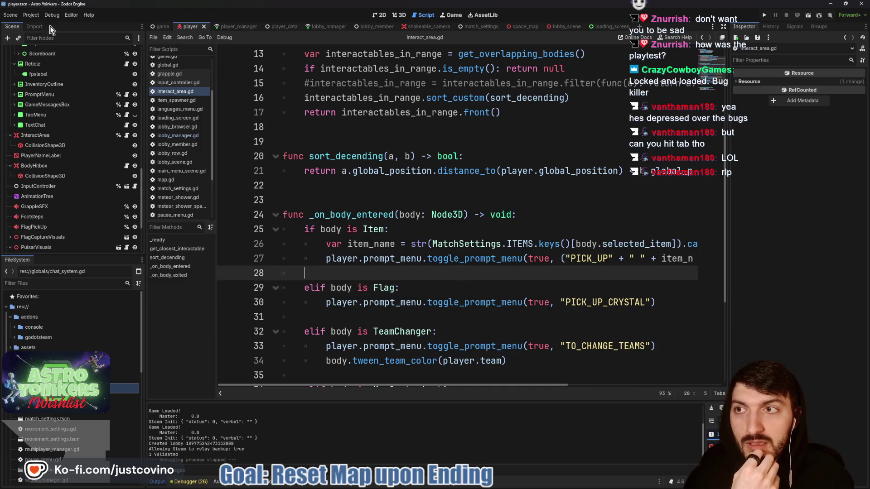
left_click(31, 15)
left_click(45, 25)
left_click(268, 96)
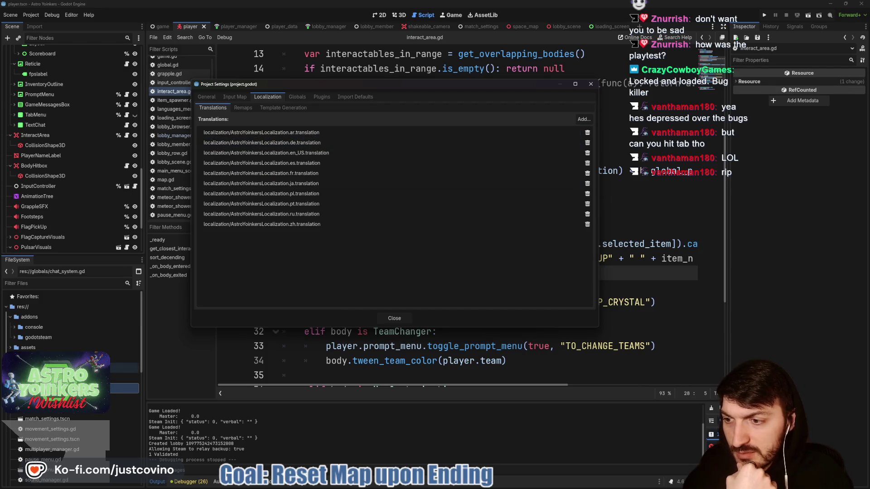
left_click(394, 319)
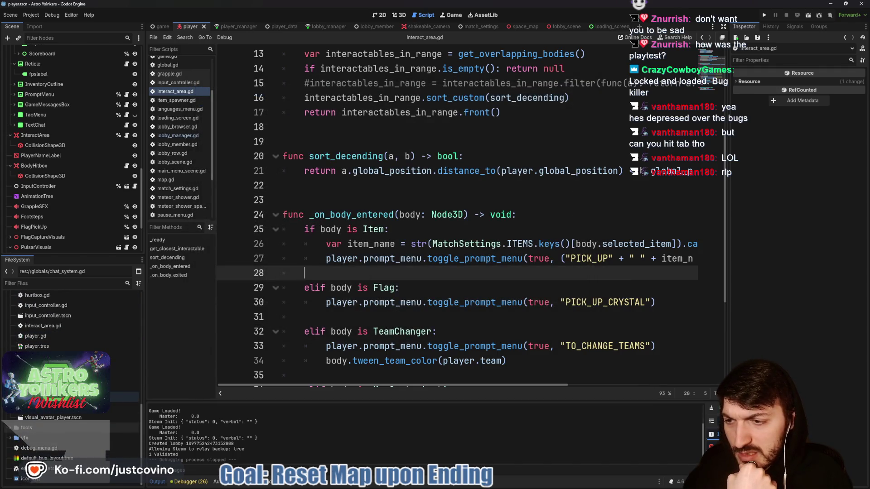
Step: Run the project to launch Astro Yoinkers for a test
scroll(55, 322, "down", 5)
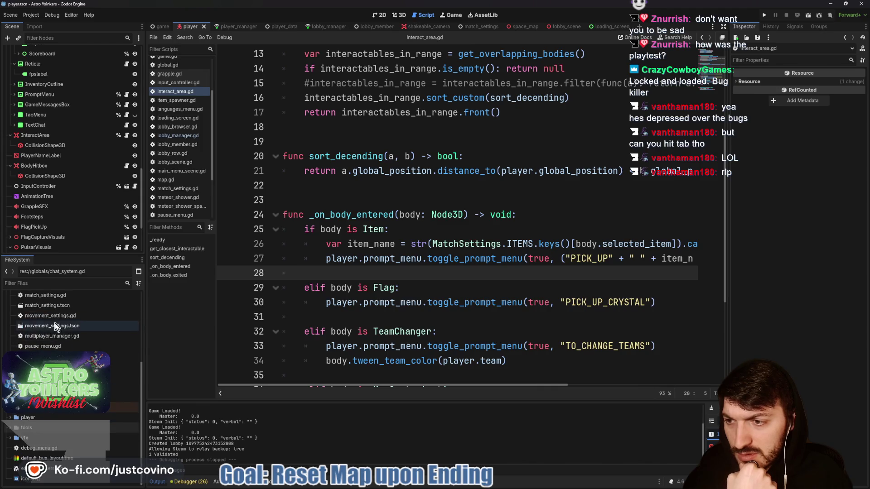
scroll(55, 322, "up", 5)
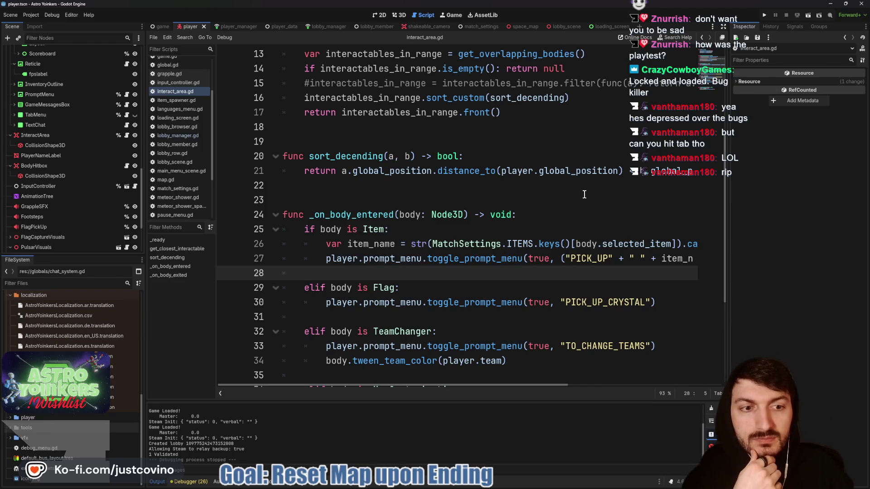
scroll(559, 286, "down", 4)
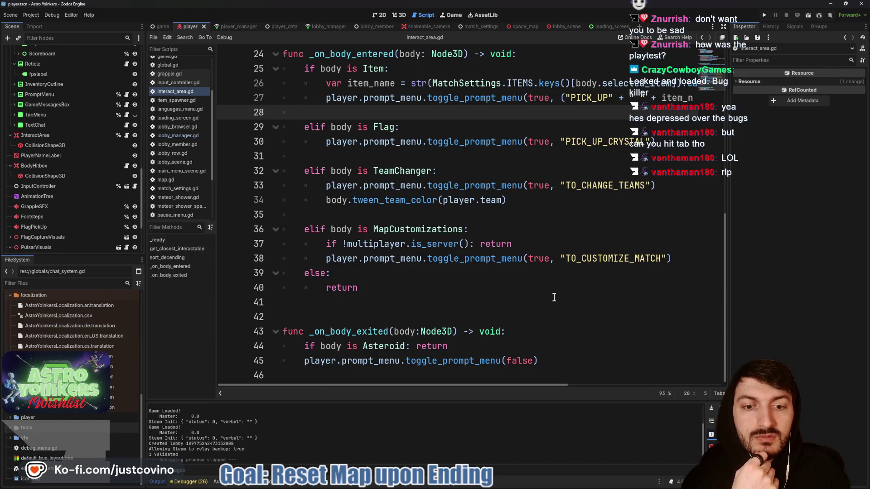
scroll(752, 20, "up", 4)
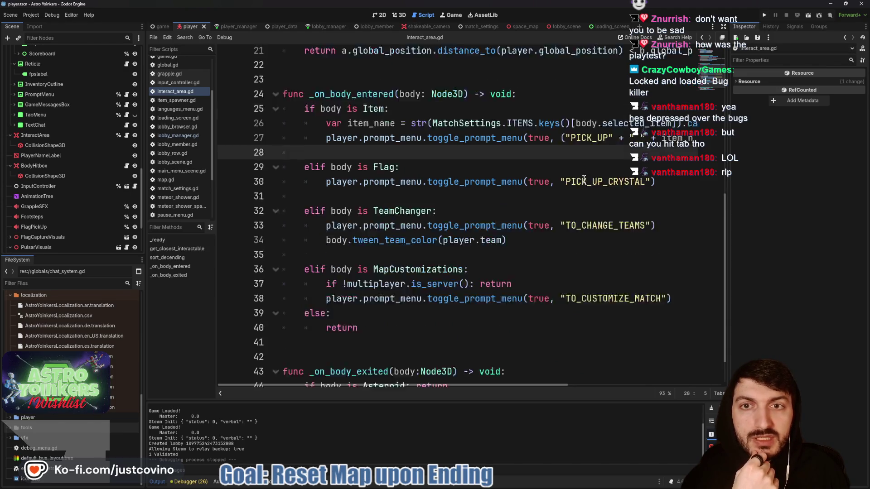
left_click(765, 16)
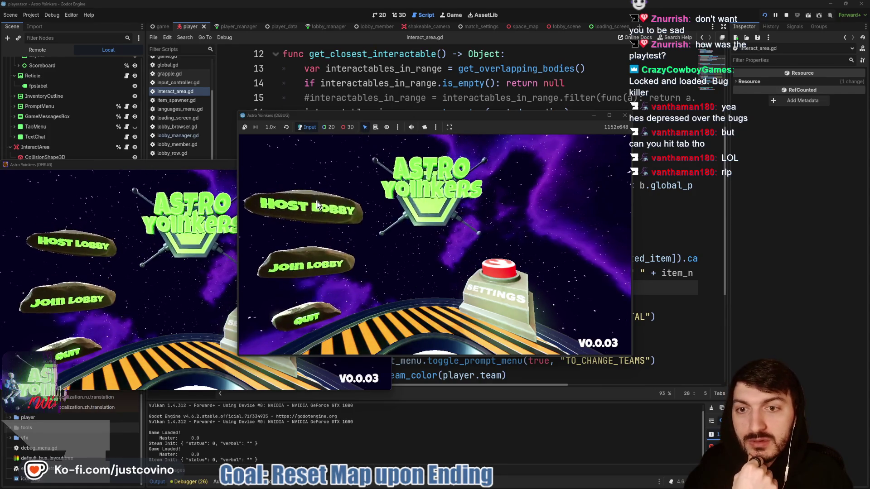
Step: Host a lobby, walk the character to the hologram pedestal to check prompts, then stop the game
left_click(312, 194)
left_click(413, 214)
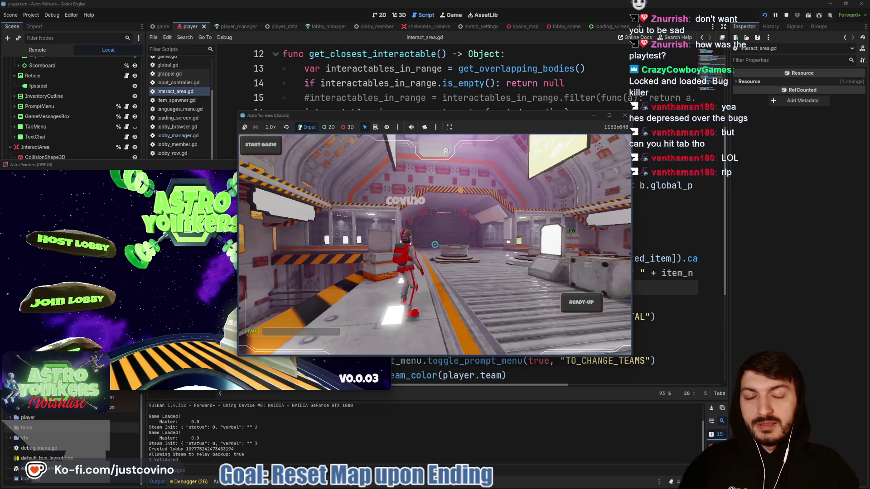
key("w")
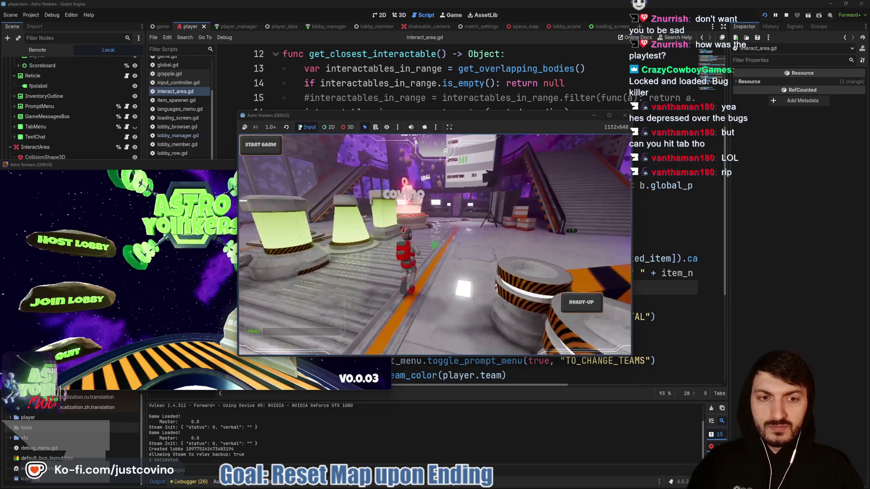
key("w")
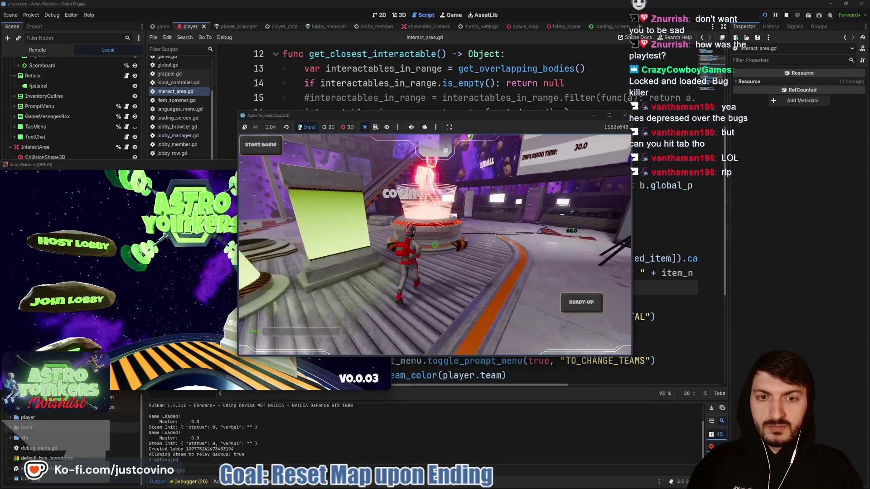
key("w")
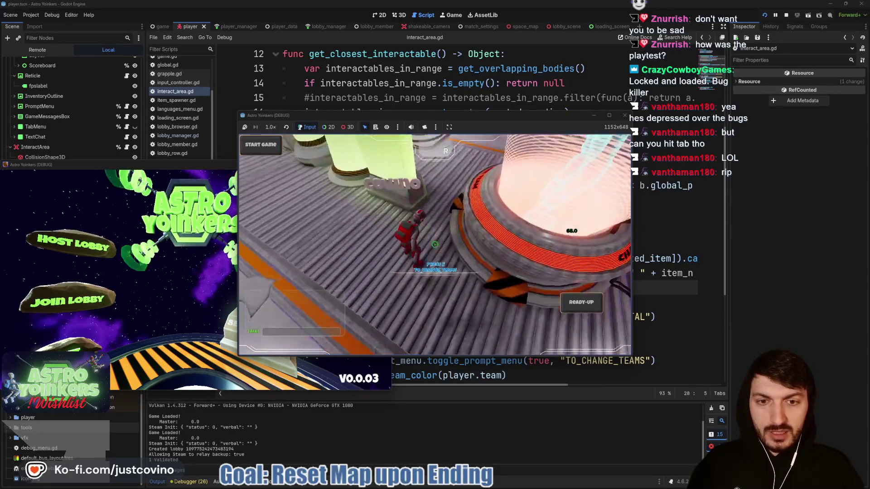
key("w")
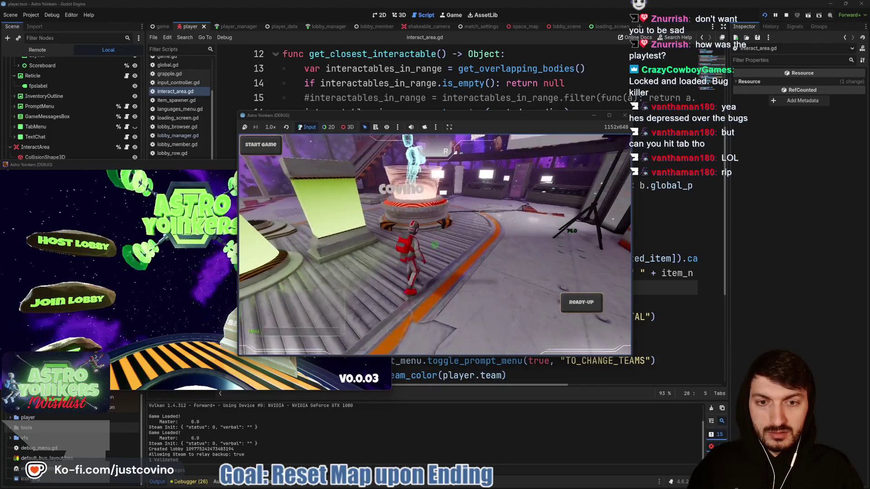
key("w")
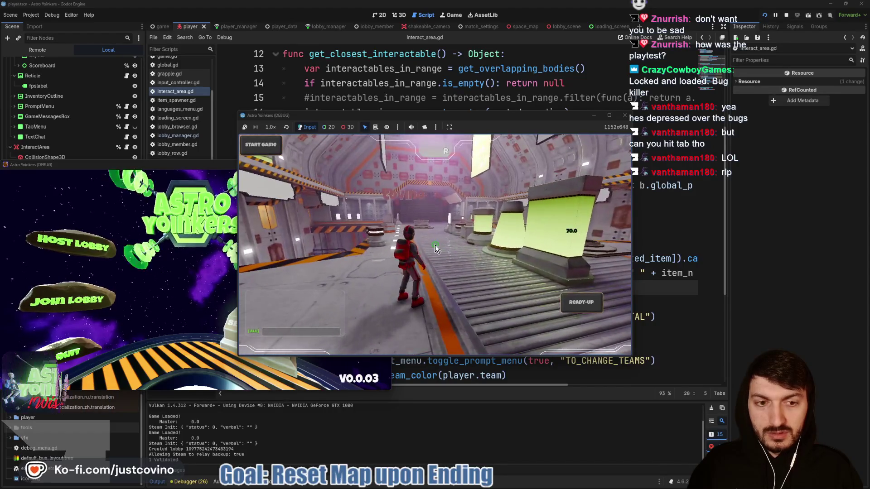
left_click(787, 16)
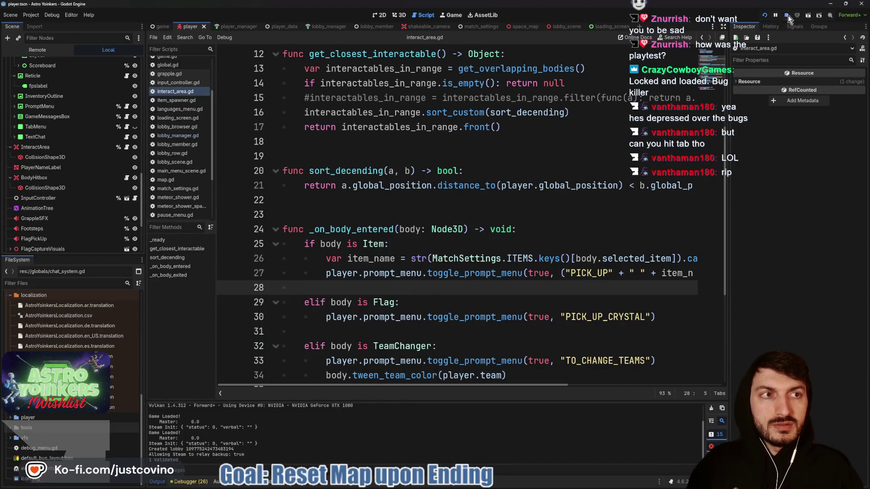
Step: Remove all existing translations from the Project Settings localization list
left_click(424, 215)
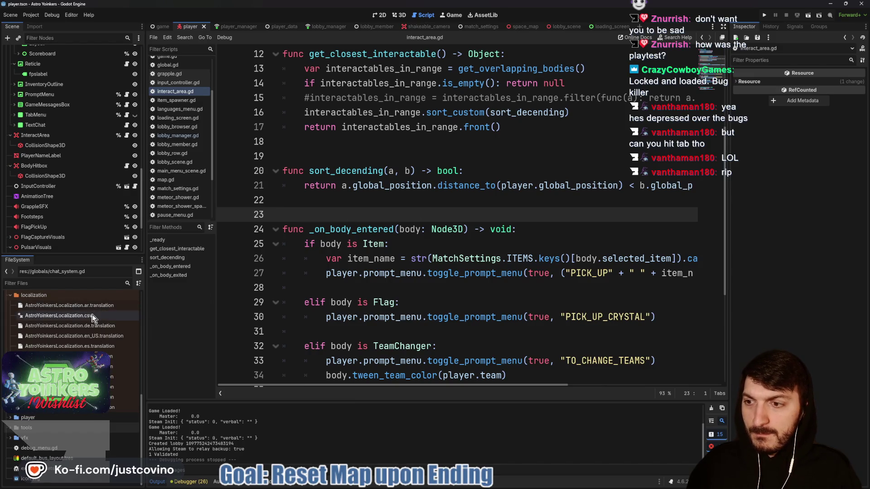
left_click(30, 15)
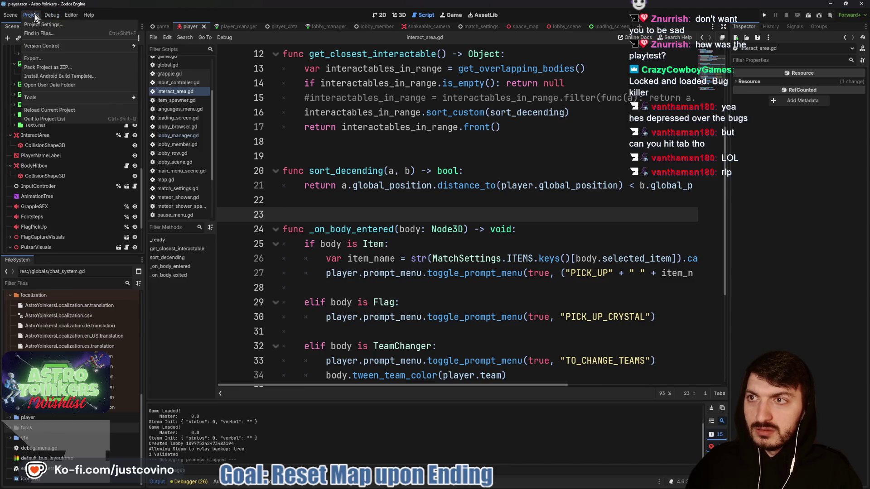
left_click(50, 32)
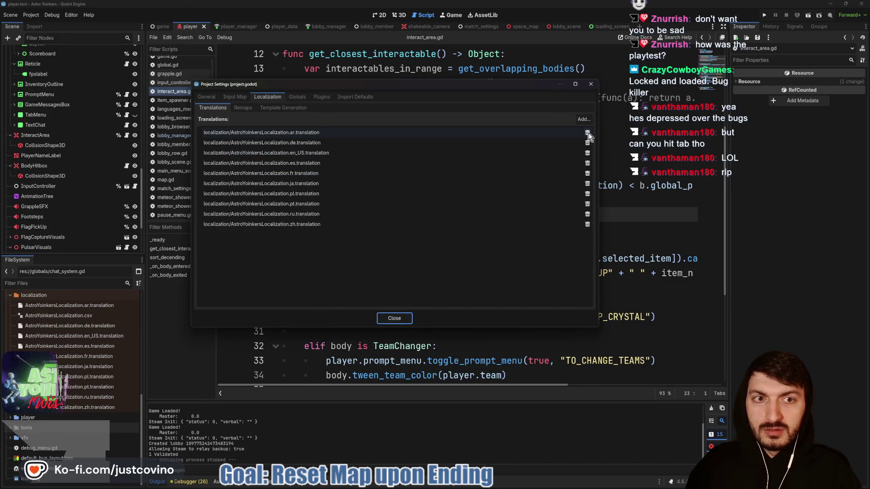
left_click(588, 133)
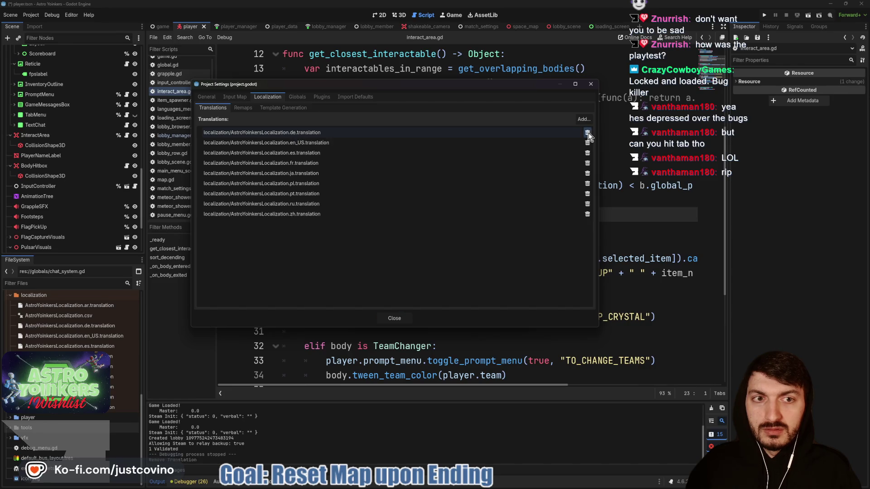
triple_click(588, 133)
triple_click(588, 134)
triple_click(588, 133)
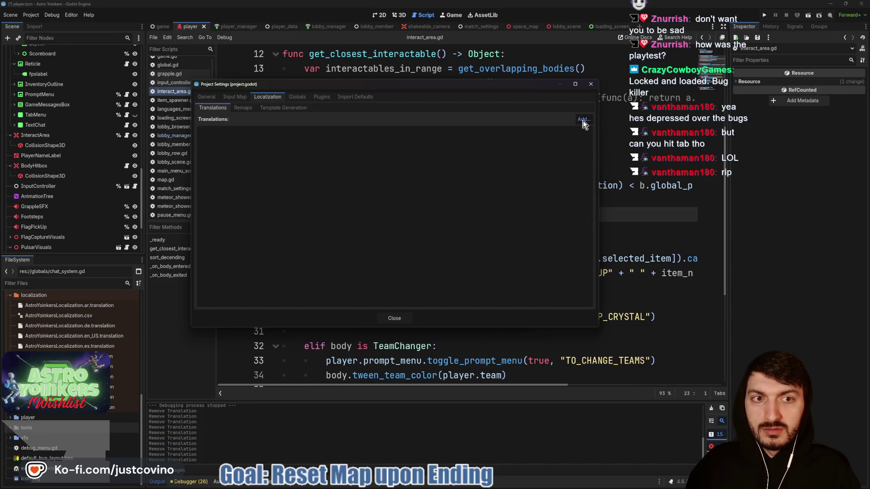
Step: Add all ten .translation files, close Project Settings, and open AstroYoinkersLocalization.csv
left_click(584, 120)
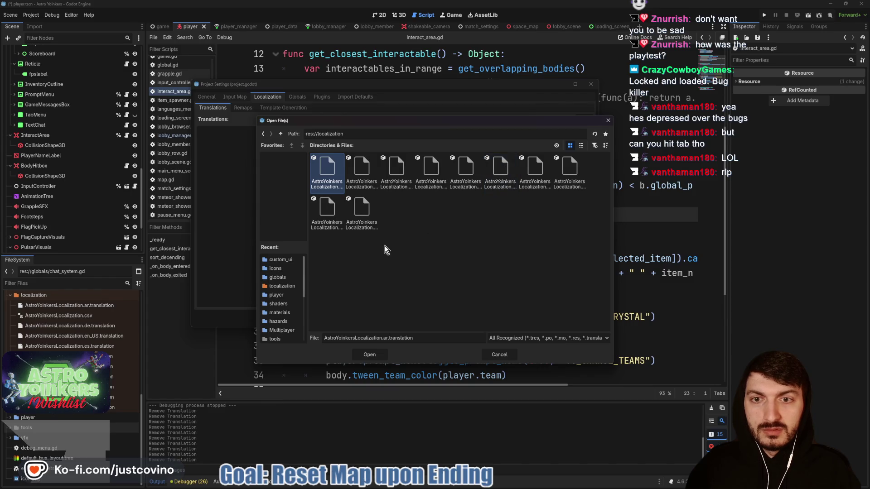
left_click(361, 214, "shift")
left_click(370, 355)
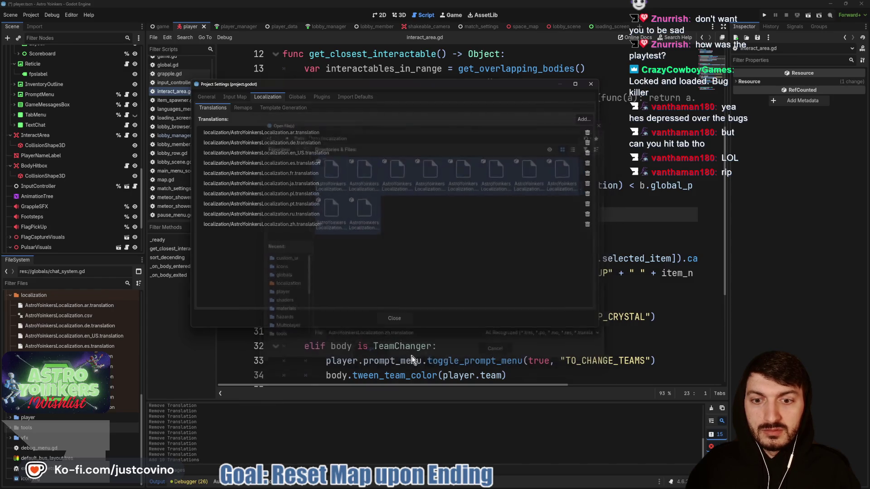
left_click(390, 319)
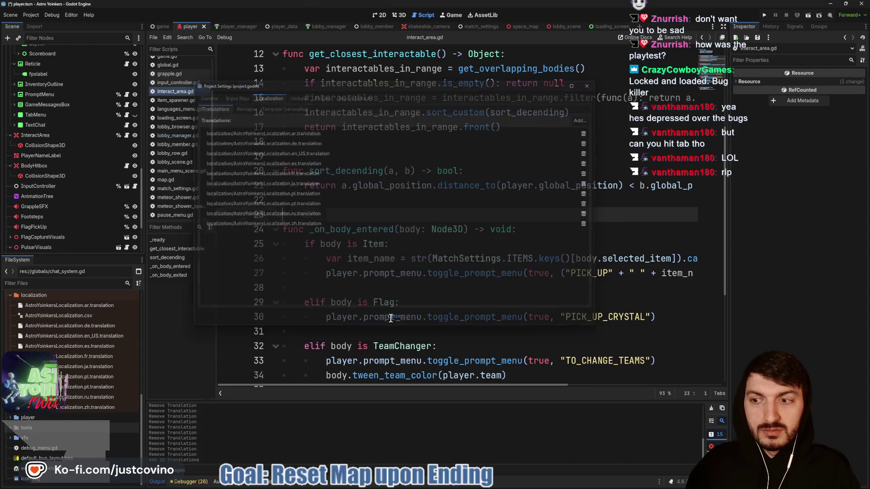
left_click(366, 273)
double_click(105, 317)
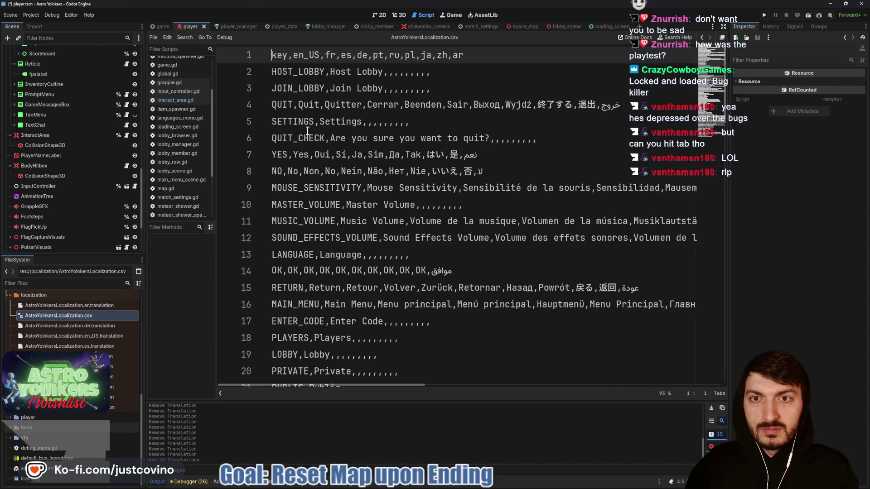
scroll(308, 131, "down", 5)
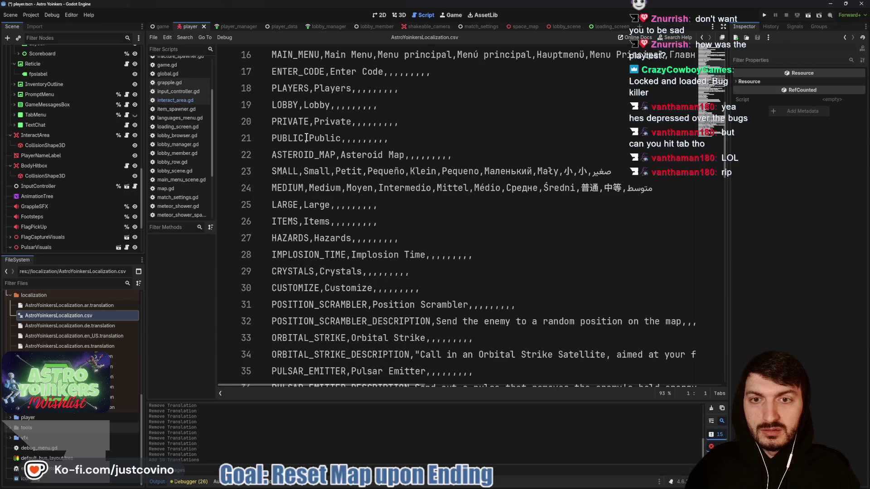
scroll(306, 137, "down", 7)
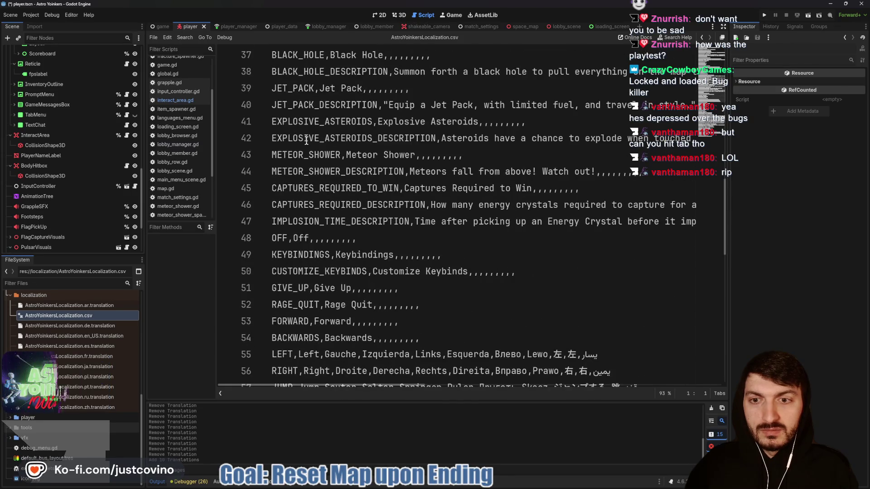
scroll(306, 140, "down", 6)
scroll(306, 141, "down", 3)
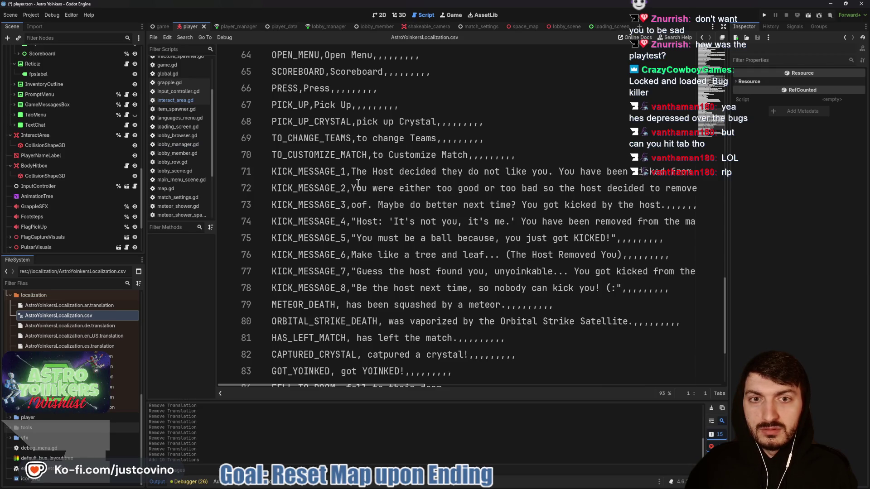
Step: Run the project, close the extra game window, and host a new lobby
left_click(765, 17)
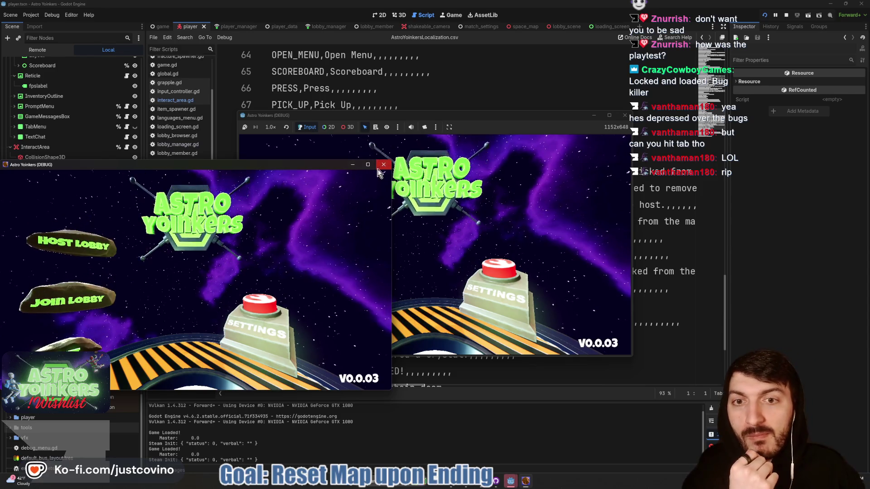
left_click(353, 165)
left_click(318, 207)
left_click(431, 226)
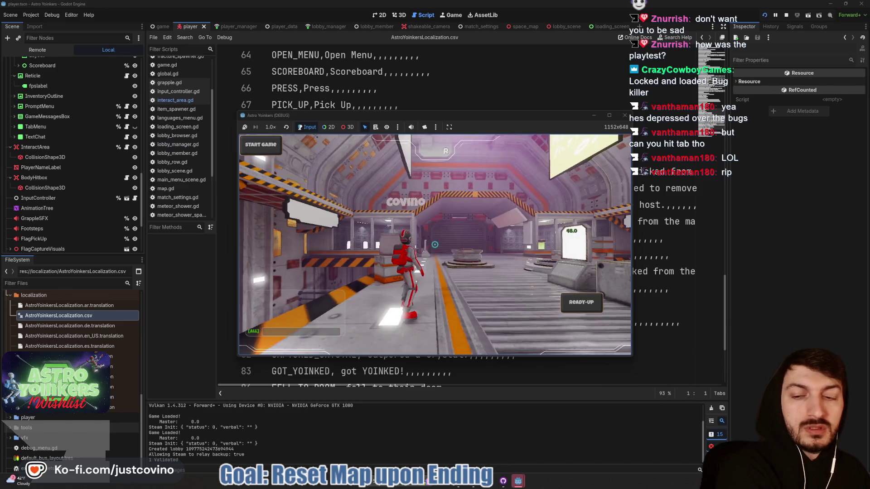
Step: Walk the character to the team-change pedestal to check its interact prompt
key("w")
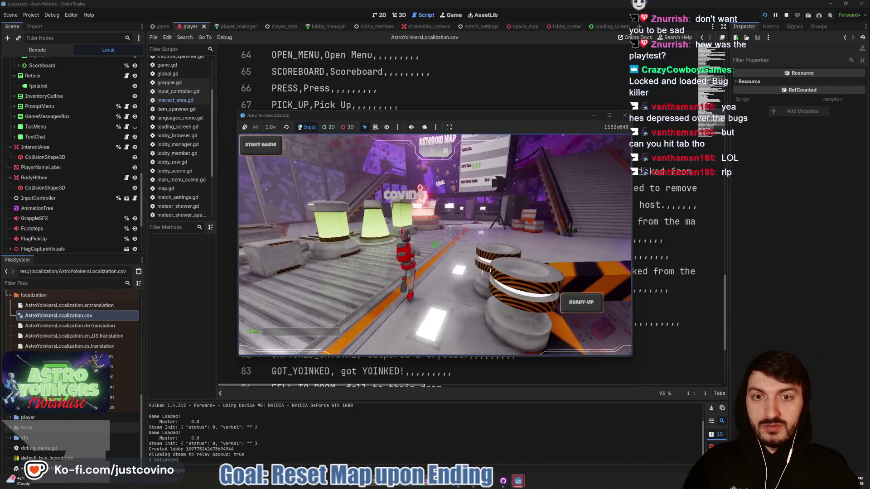
key("w")
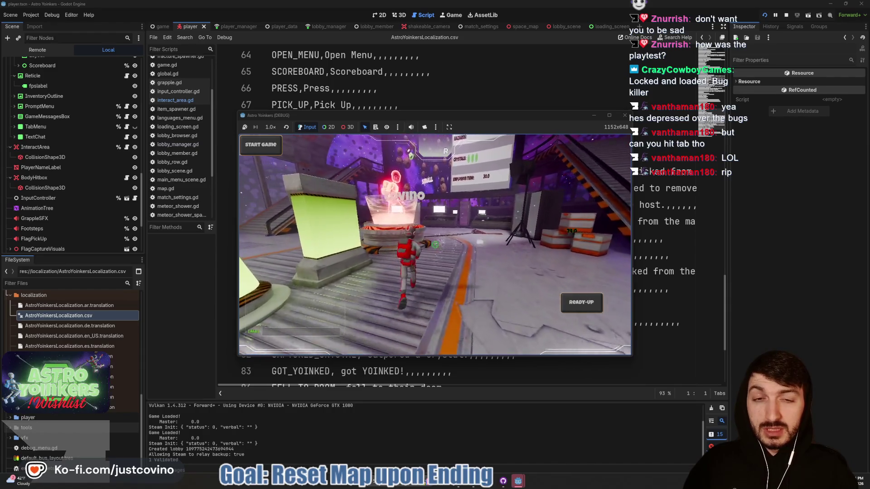
key("w")
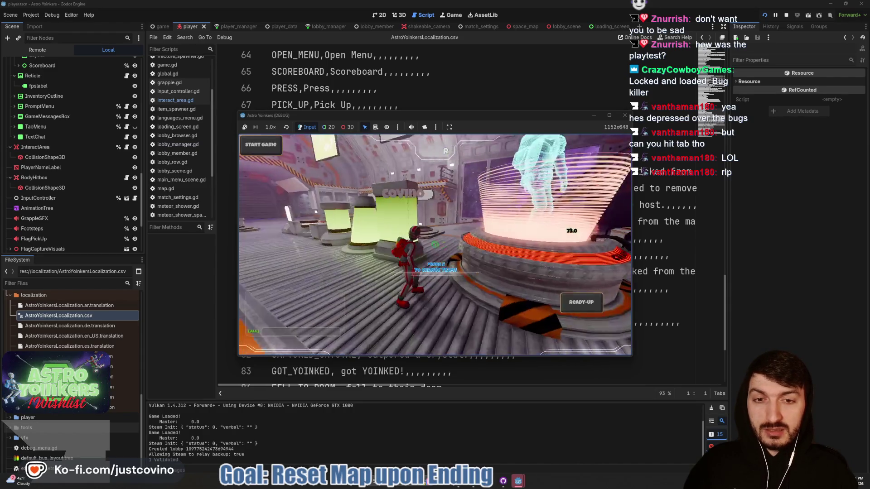
mouse_move(435, 244)
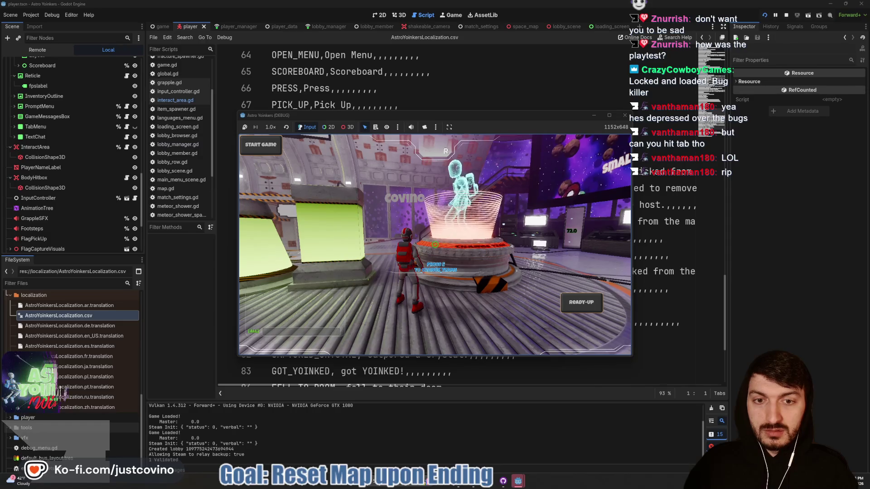
Step: Stop the debug run with F8 and open game.gd in the script editor
key("F8")
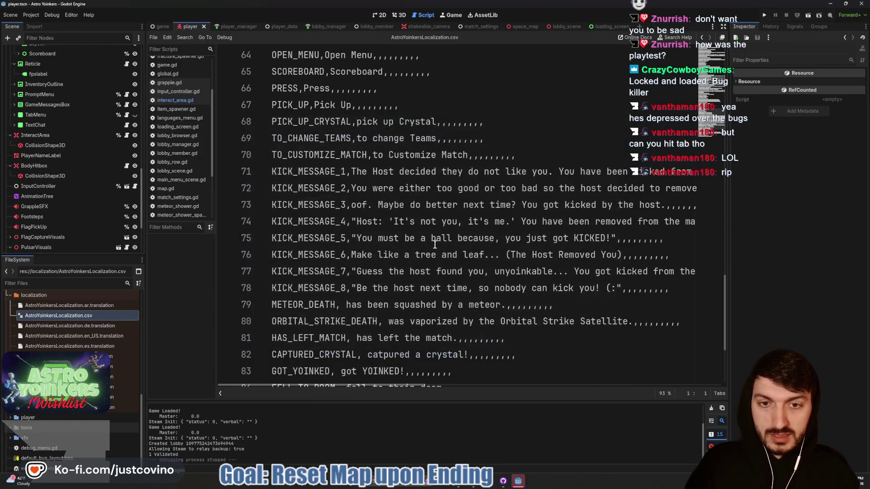
left_click(159, 28)
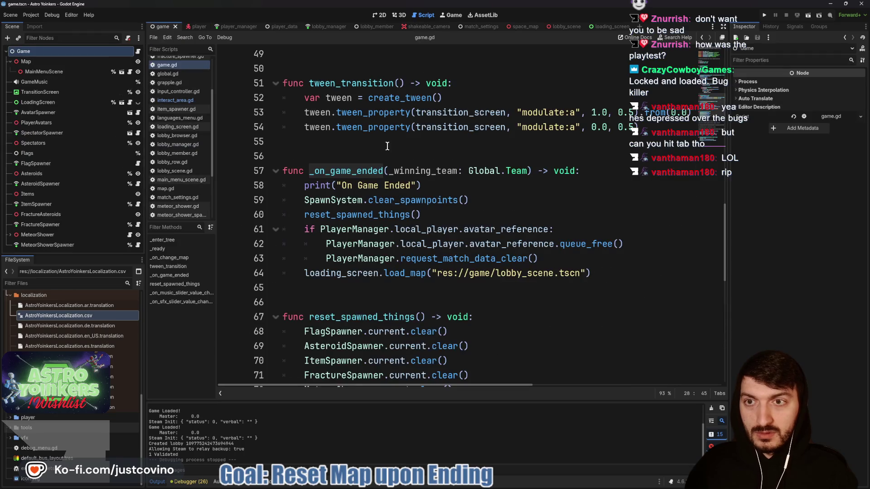
left_click(410, 156)
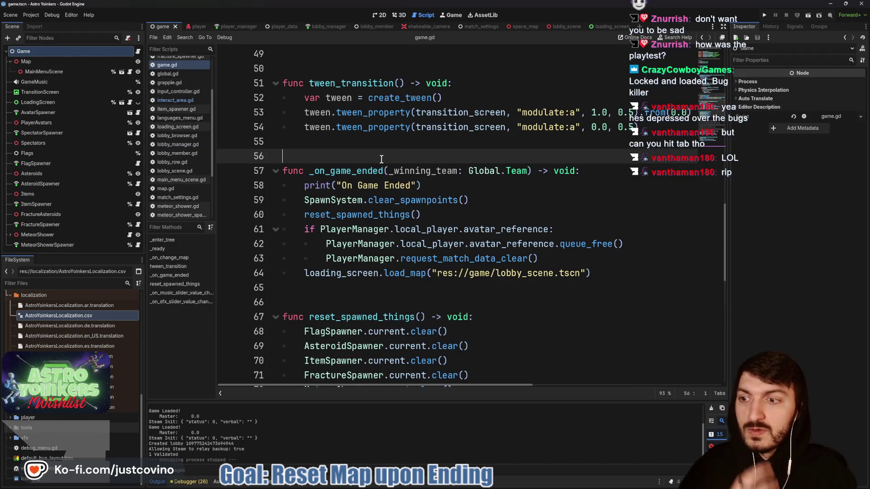
Step: Scroll through game.gd to review the map-loading and _on_game_ended functions
scroll(454, 211, "down", 10)
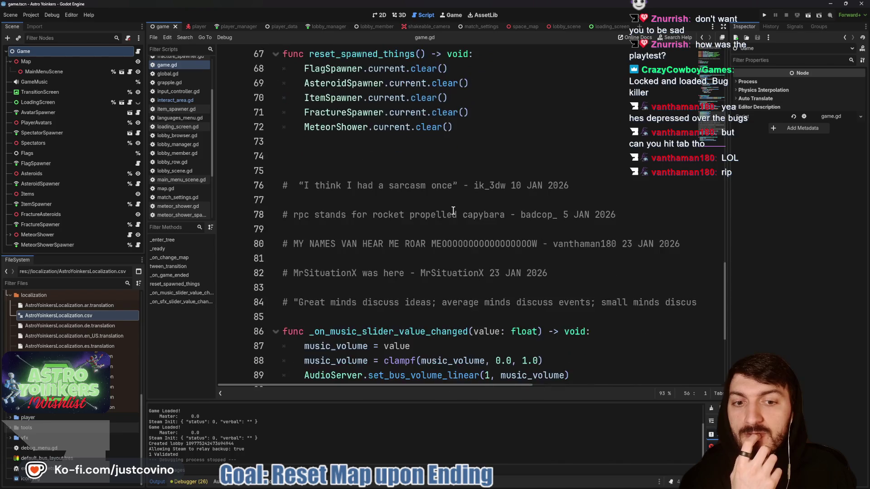
scroll(469, 228, "up", 10)
scroll(469, 228, "up", 5)
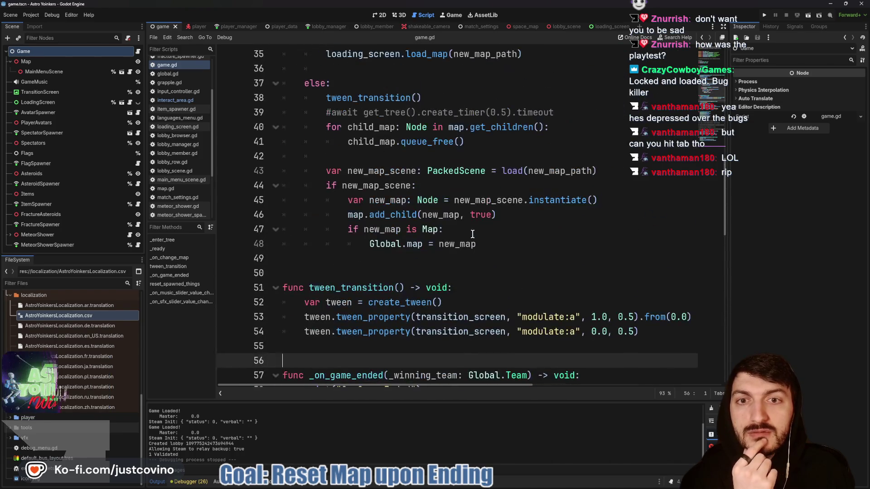
scroll(467, 229, "down", 4)
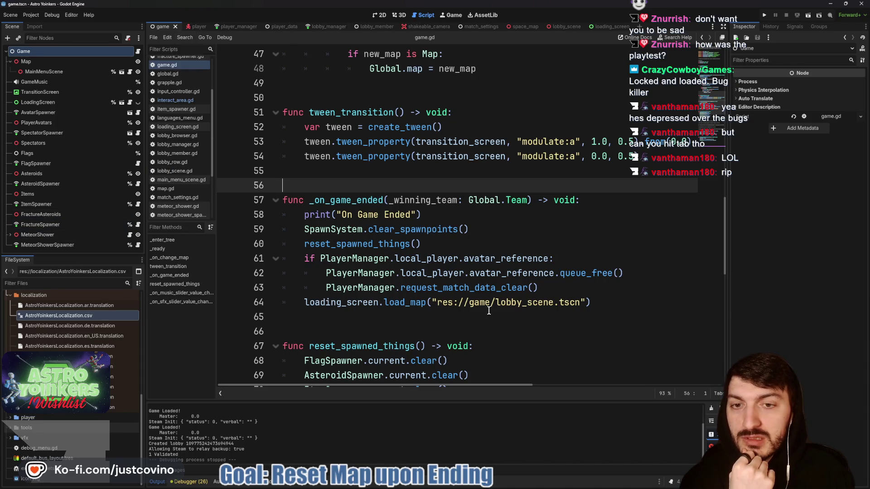
Step: Commit the 3 changed files as 'new localization added' with description 'though', then push to origin
left_click(503, 481)
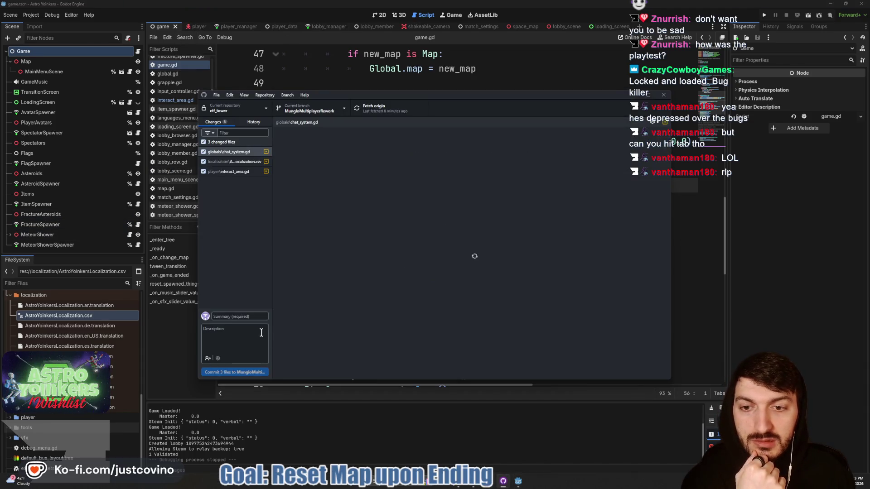
left_click(238, 318)
type("new")
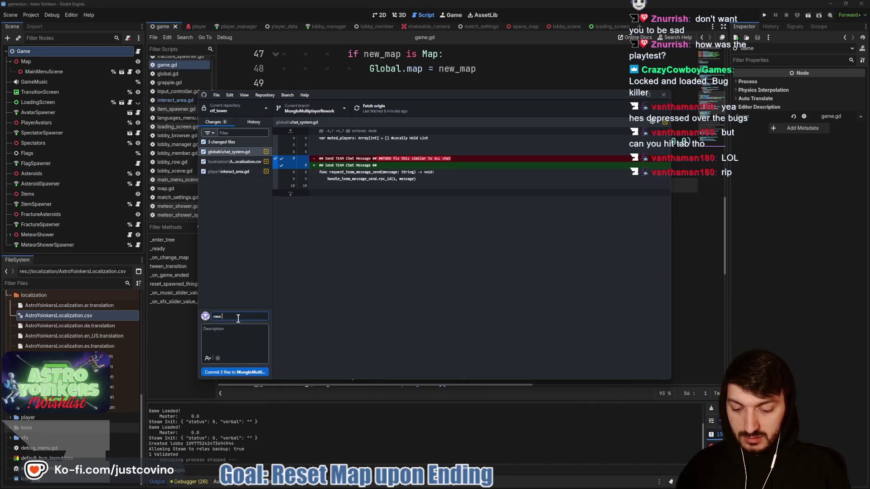
type(" localization added")
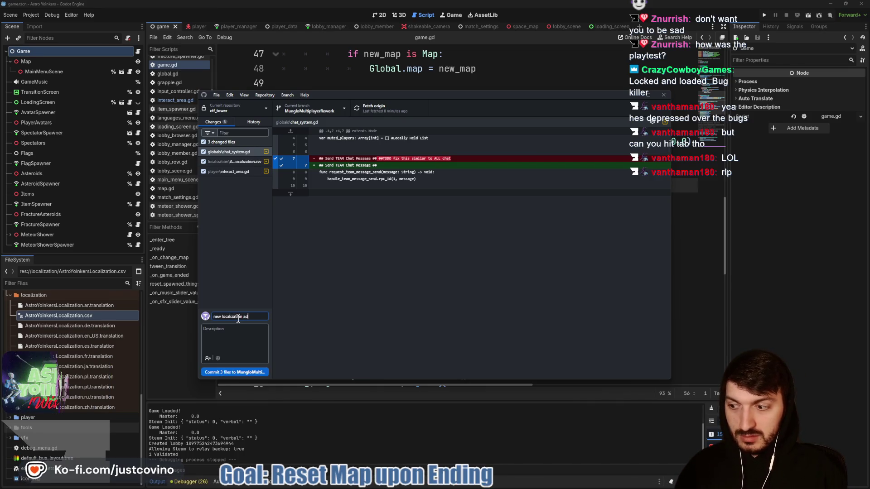
left_click(240, 334)
type("Dont think it works")
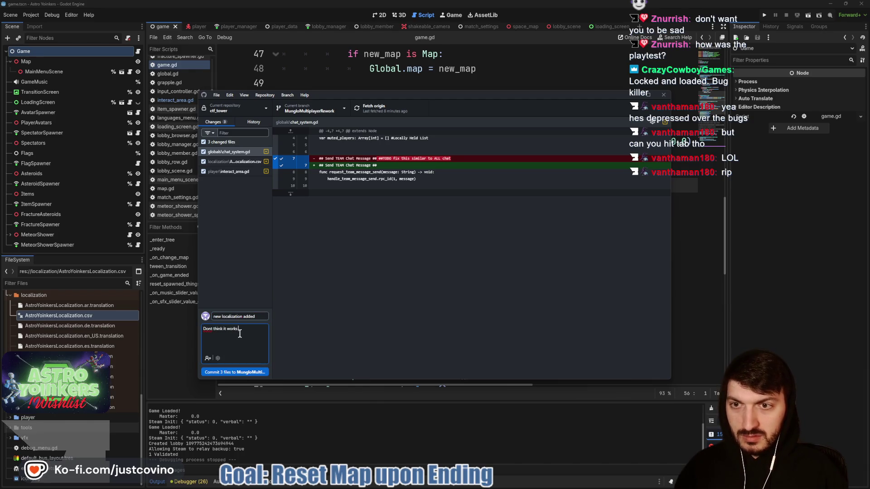
type(" though")
key("ctrl+Return")
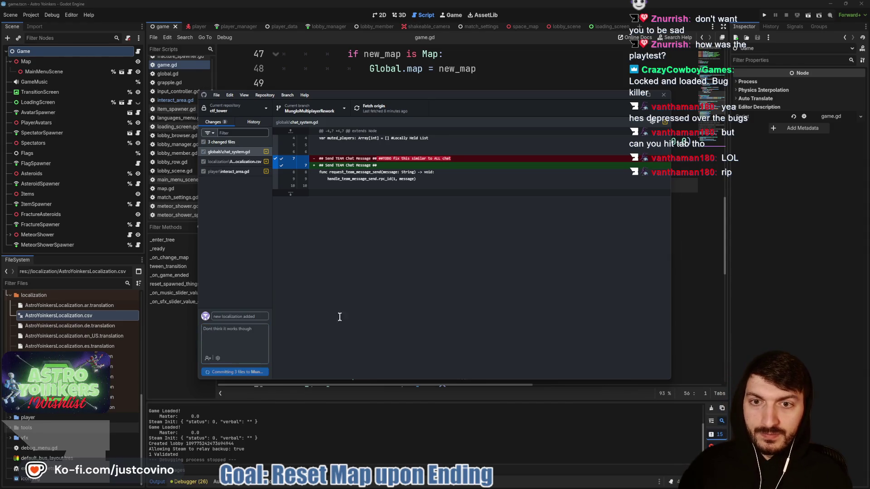
left_click(557, 188)
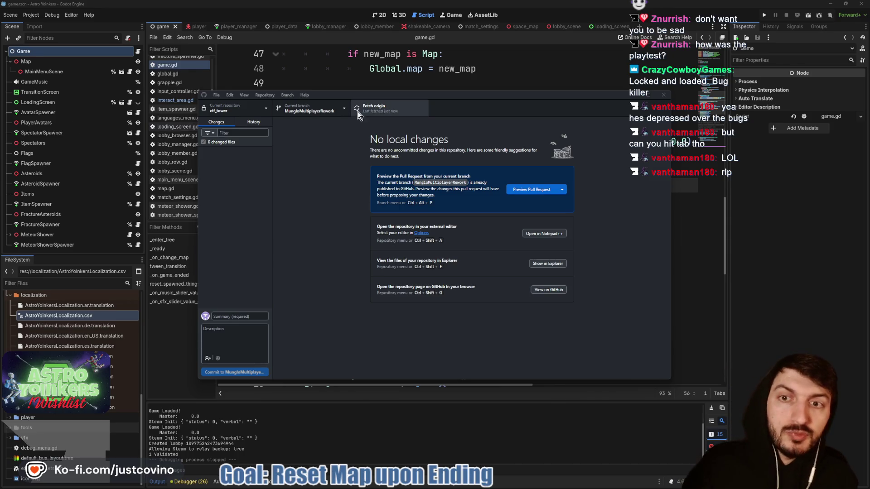
key("alt+Tab")
key("alt+Tab")
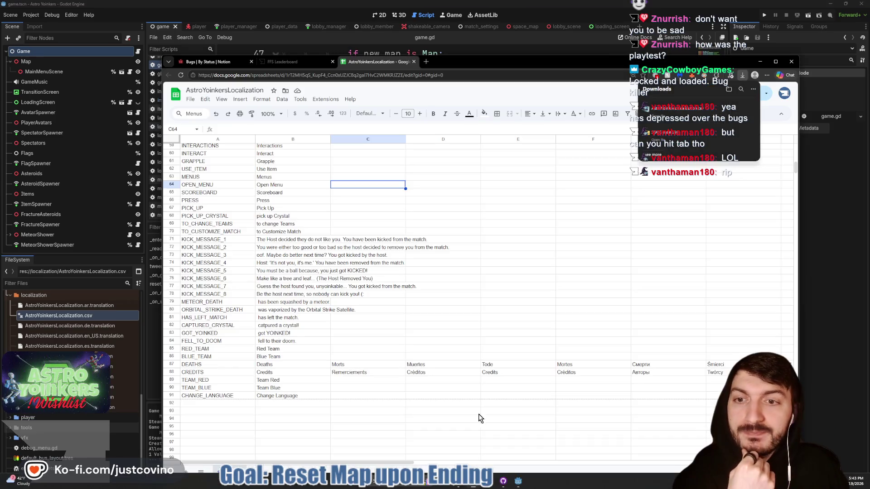
Step: Bring up the Notion Bugs by Status board, scrolled to its top
left_click(209, 62)
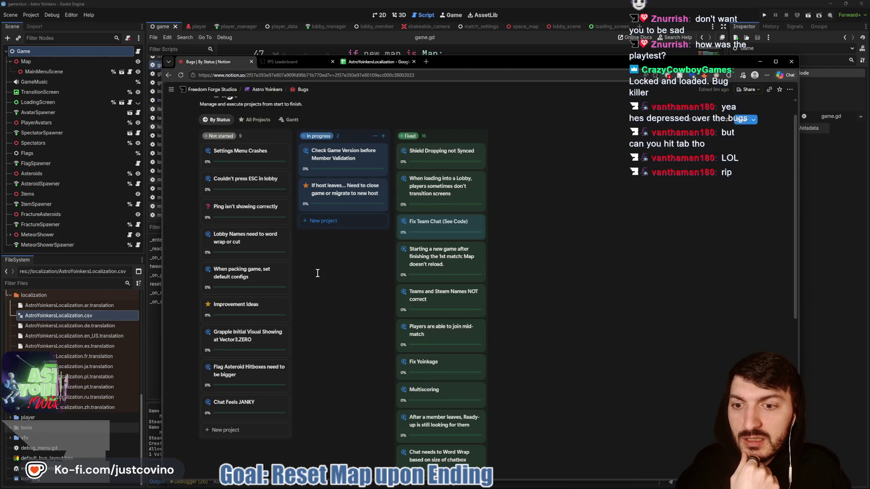
scroll(336, 326, "up", 1)
scroll(337, 327, "up", 1)
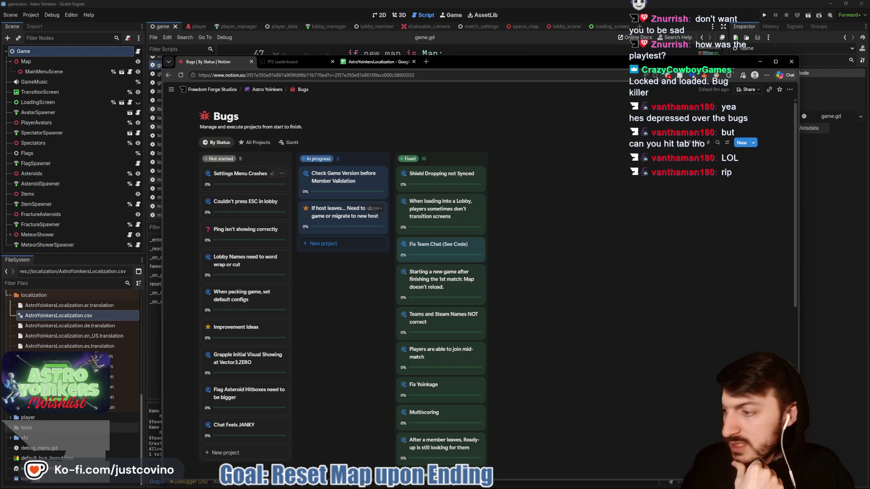